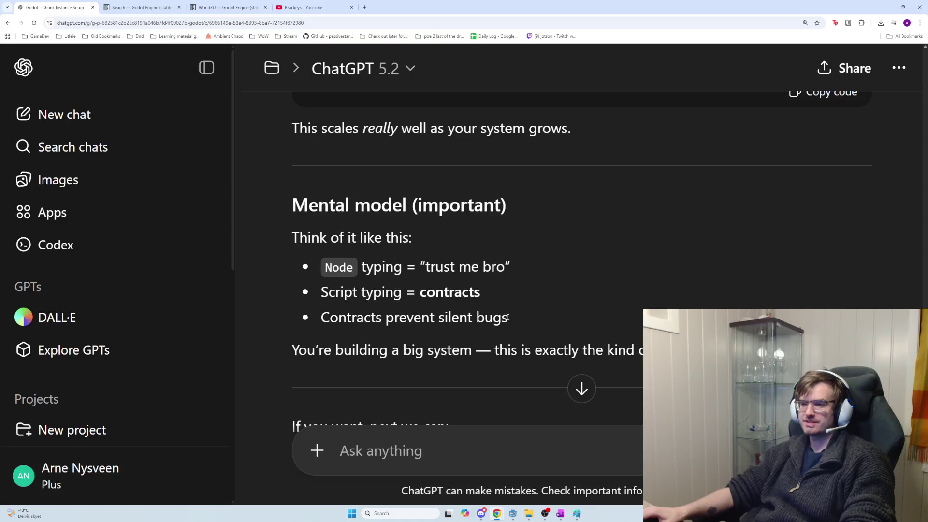
Read ChatGPT's explanation of the Node typing line, scrolling down to the next-step suggestions.
mouse_move(400, 274)
mouse_down()
mouse_move(521, 265)
mouse_move(338, 267)
mouse_move(493, 283)
mouse_up()
click(521, 265)
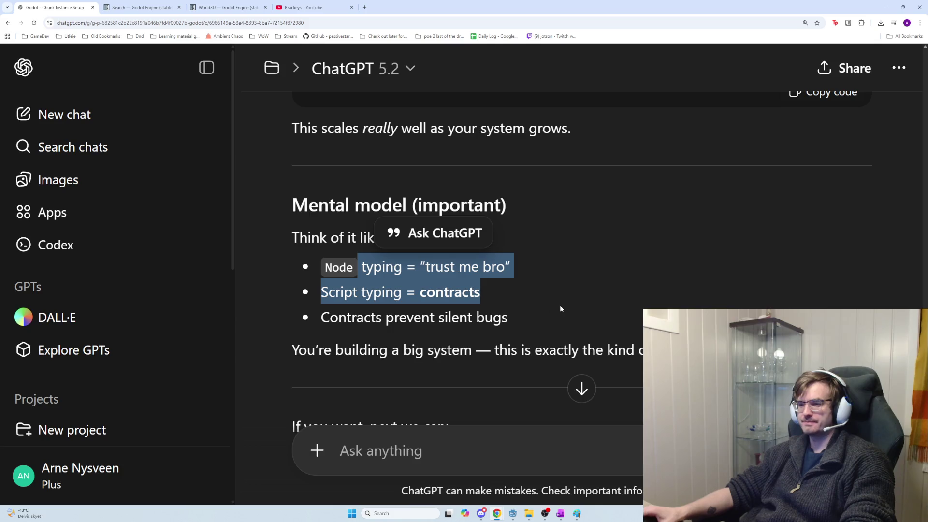
scroll(560, 306, down, 1)
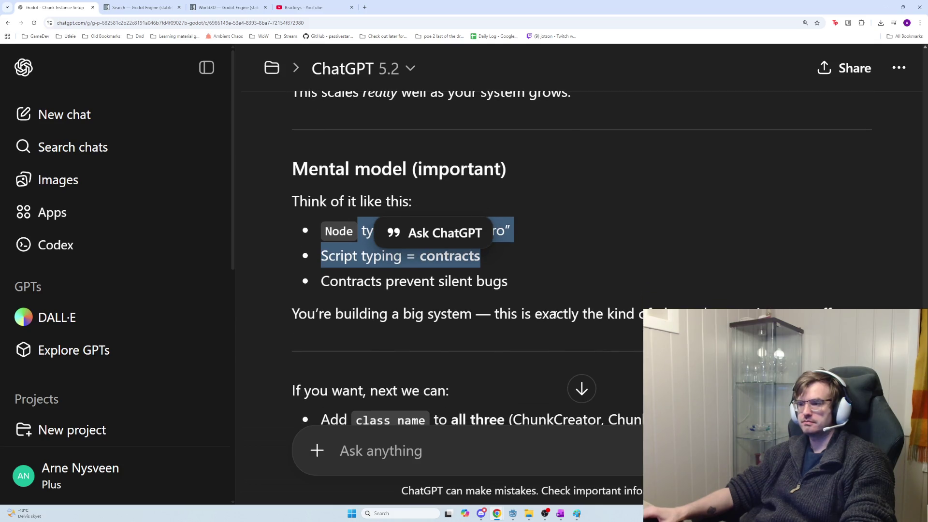
scroll(555, 315, down, 4)
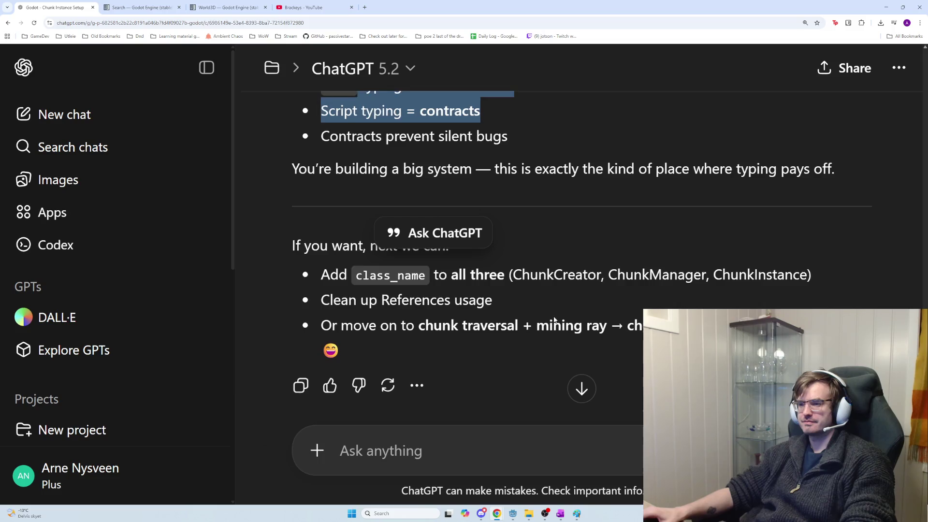
scroll(555, 319, down, 1)
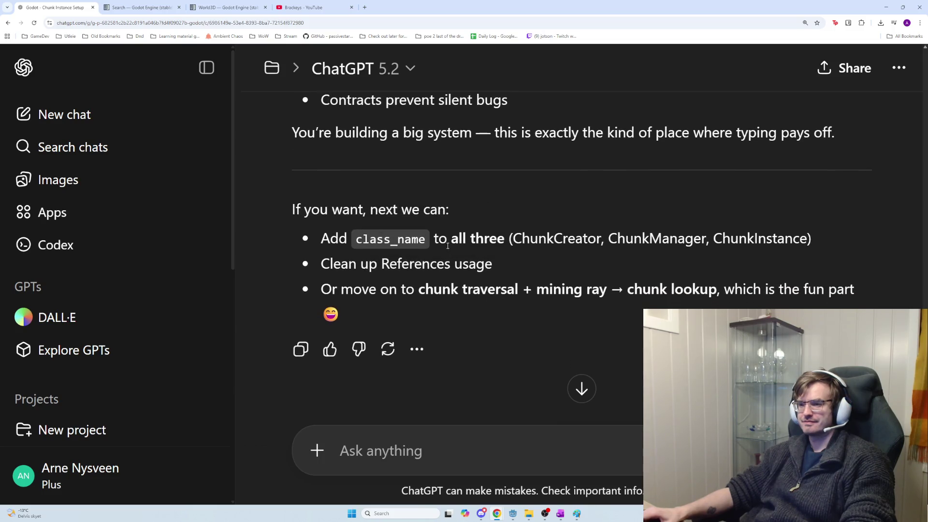
Pick out the three suggestions: class_name, References cleanup, and chunk traversal with mining ray.
mouse_move(508, 265)
mouse_down()
mouse_move(416, 238)
mouse_move(435, 264)
mouse_move(351, 237)
mouse_up()
double_click(390, 239)
drag(516, 260, 323, 263)
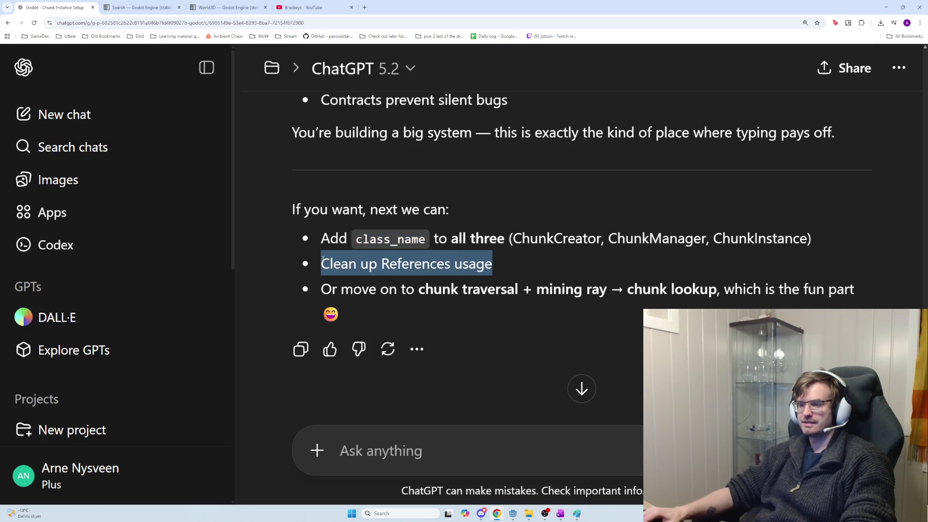
click(329, 263)
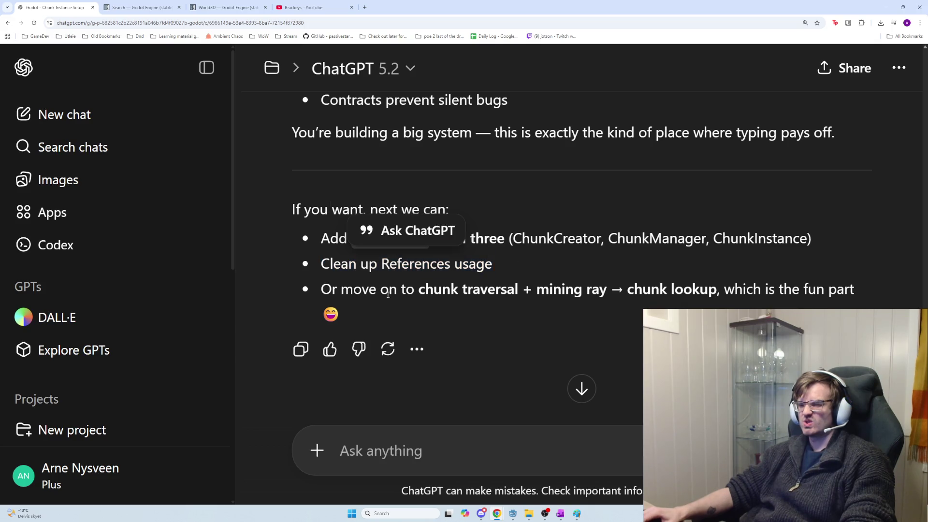
drag(332, 289, 548, 301)
click(552, 295)
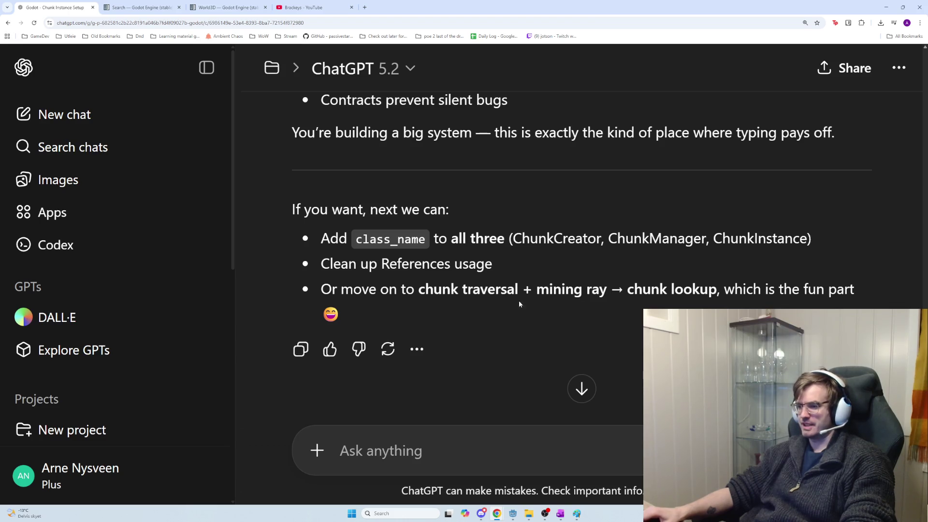
drag(425, 289, 614, 296)
click(614, 296)
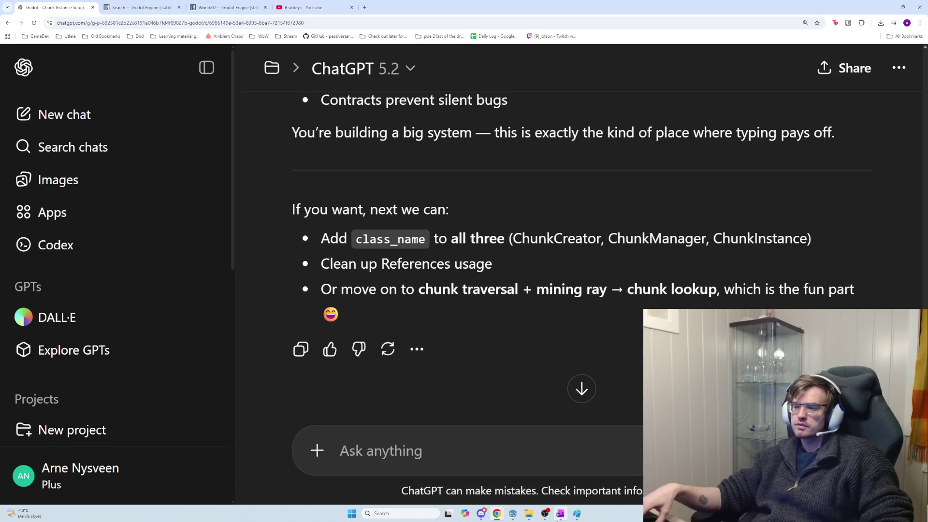
click(561, 514)
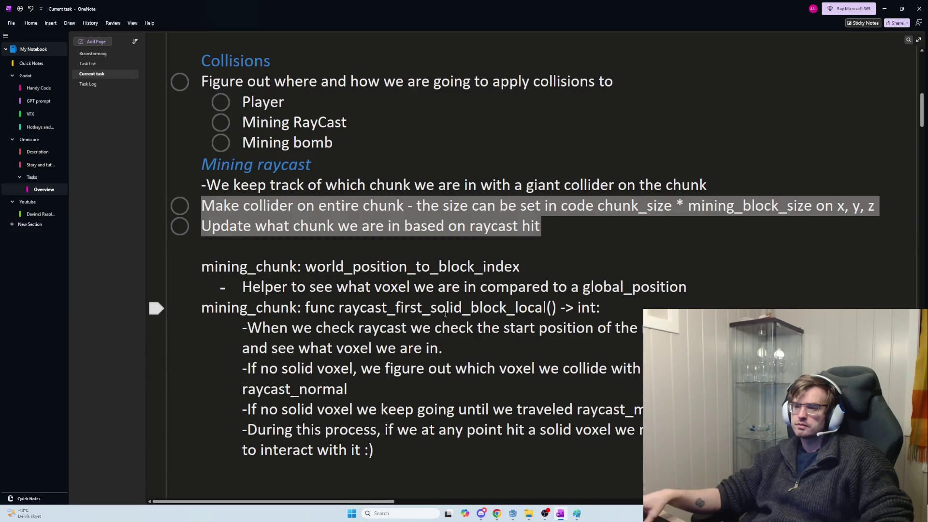
Review the voxel helper note and the first raycast step in the task notes.
click(629, 294)
mouse_move(690, 288)
mouse_down()
mouse_move(416, 307)
mouse_move(245, 307)
mouse_move(238, 288)
mouse_up()
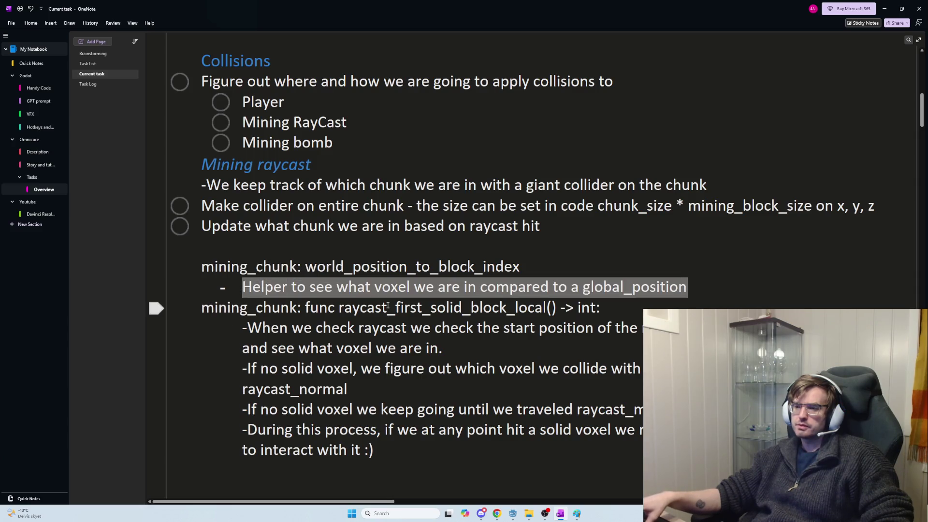
click(489, 333)
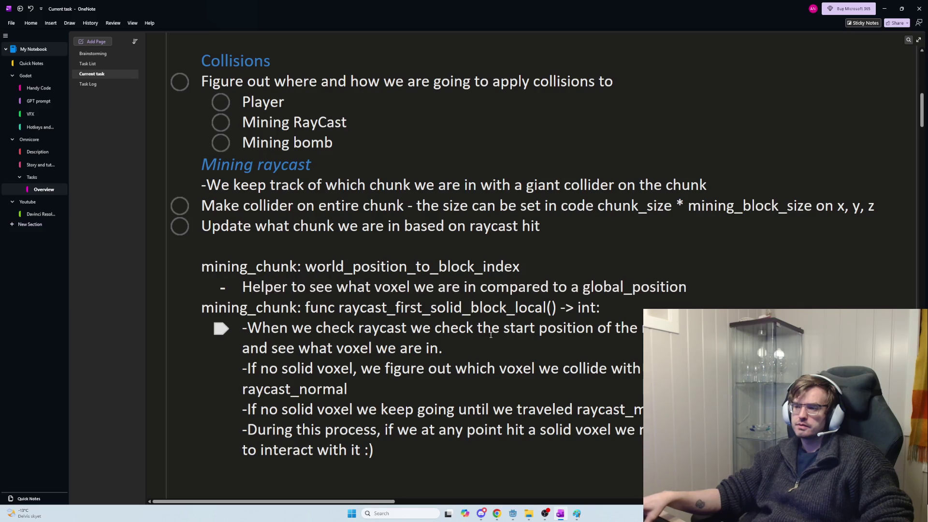
drag(443, 349, 241, 329)
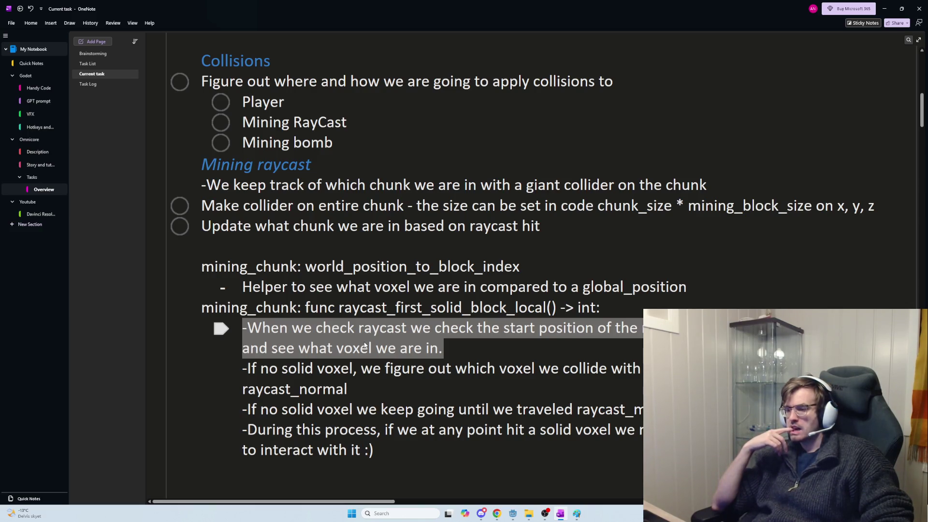
click(405, 409)
Turn the four raycast step paragraphs into ticked To Do items.
mouse_move(398, 444)
mouse_down()
mouse_move(244, 410)
mouse_move(222, 322)
mouse_up()
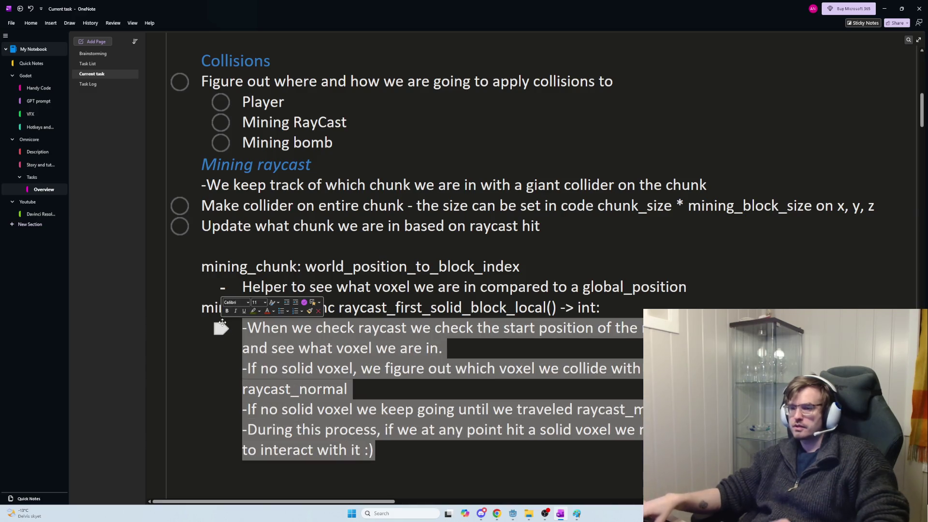
key(ctrl+1)
key(ctrl+1)
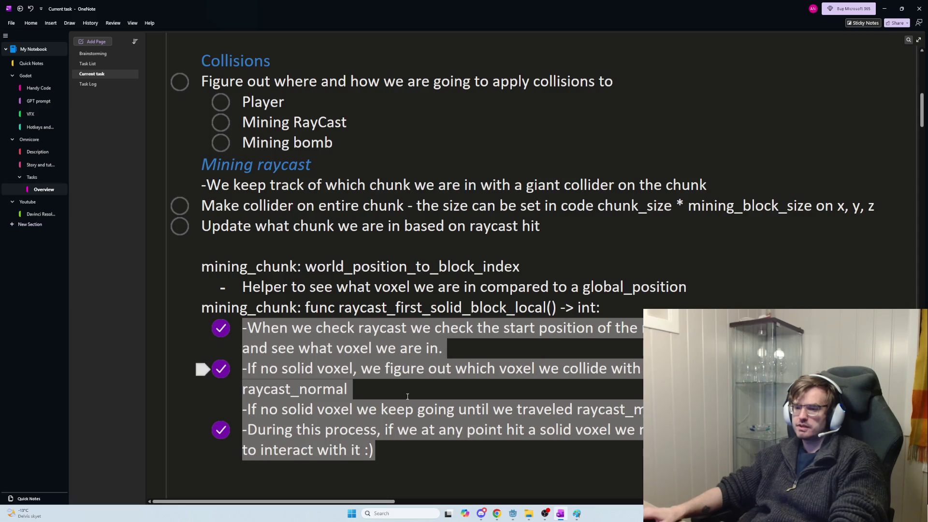
click(409, 430)
click(239, 409)
key(BackSpace)
key(ctrl+z)
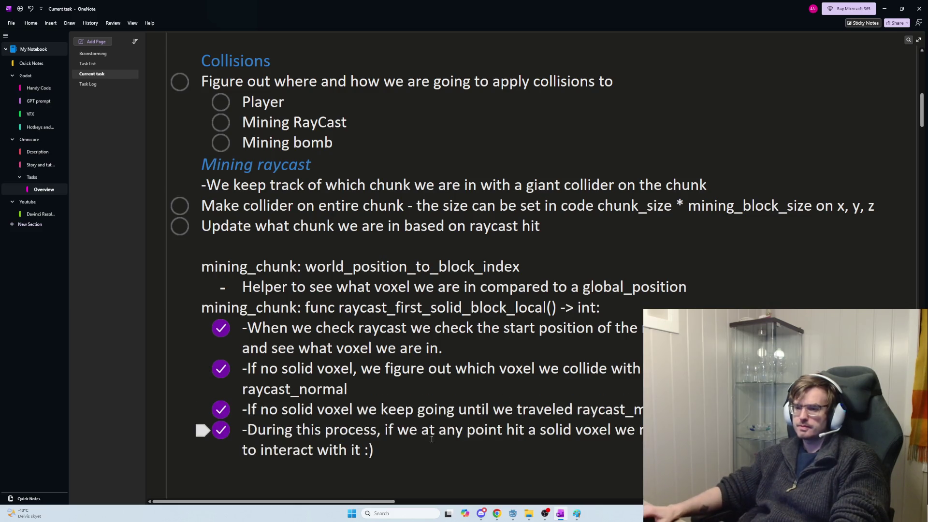
Add an empty, outdented, checkbox-free line below the last raycast step.
click(463, 449)
key(Return)
key(shift+Tab)
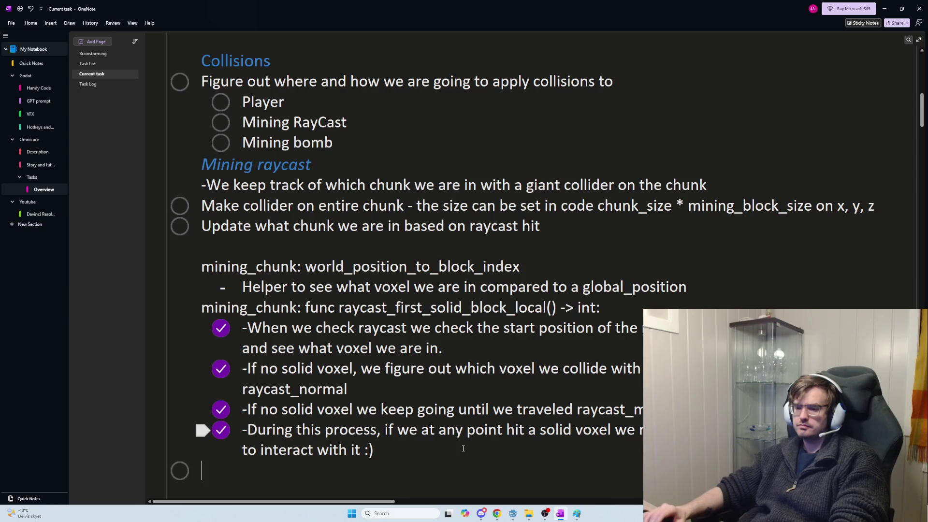
key(ctrl+1)
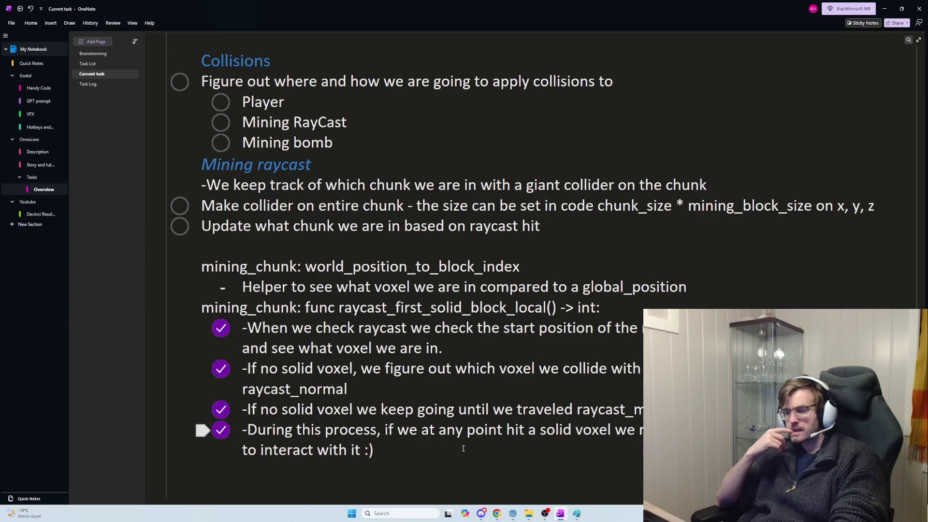
key(alt+Tab)
key(alt+Tab)
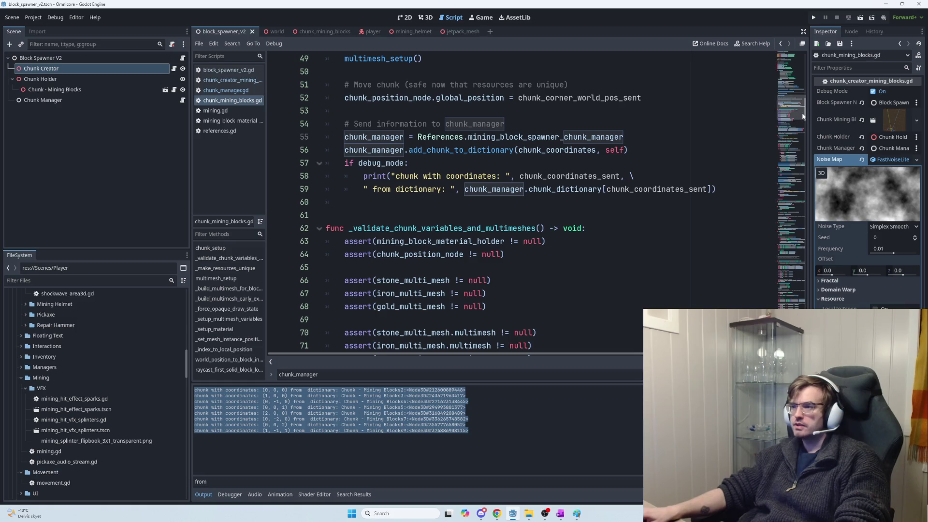
scroll(802, 115, down, 1)
drag(802, 112, 788, 251)
scroll(607, 159, down, 1)
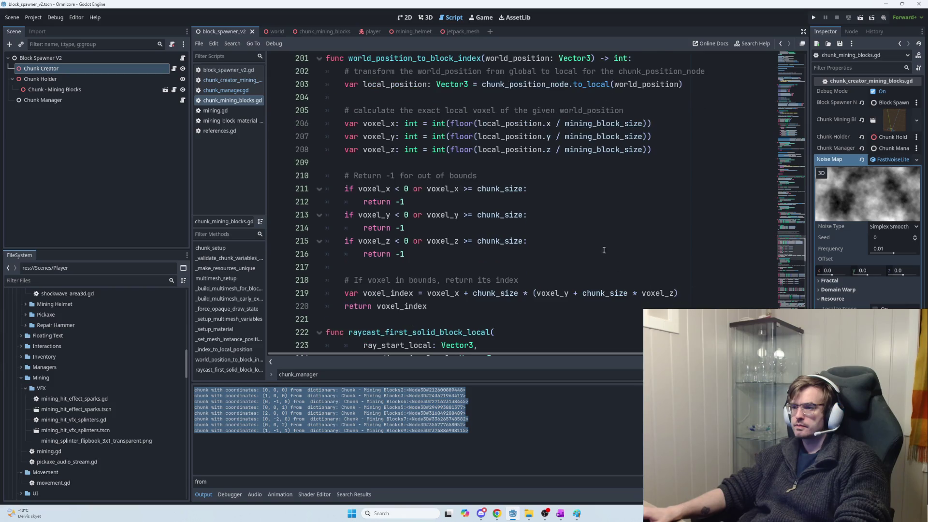
double_click(647, 84)
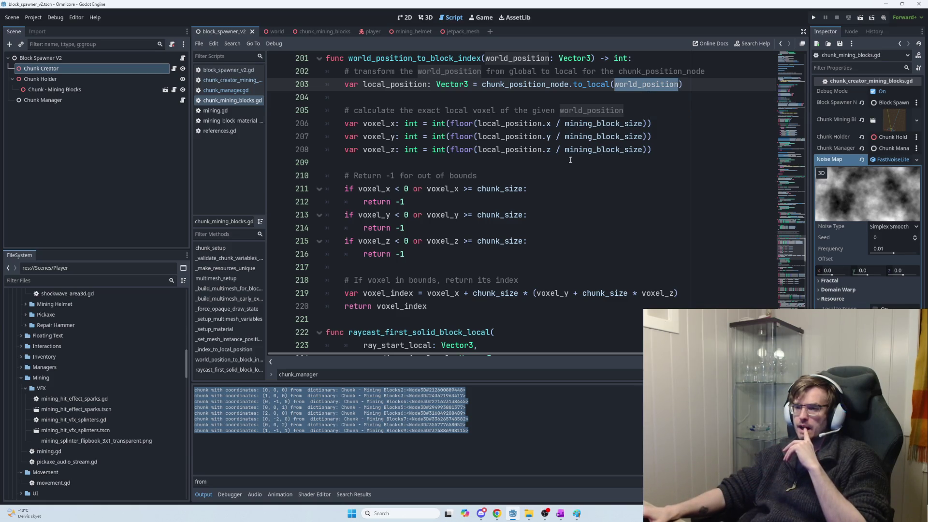
scroll(570, 161, down, 1)
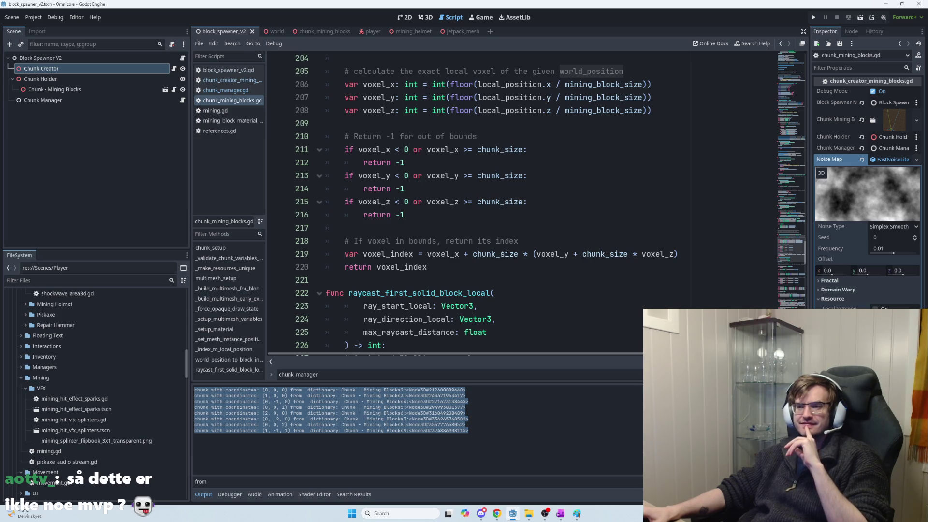
click(477, 268)
mouse_move(477, 268)
mouse_down()
mouse_move(345, 241)
mouse_move(439, 268)
mouse_move(360, 253)
mouse_move(345, 241)
mouse_up()
click(346, 241)
click(439, 268)
click(348, 240)
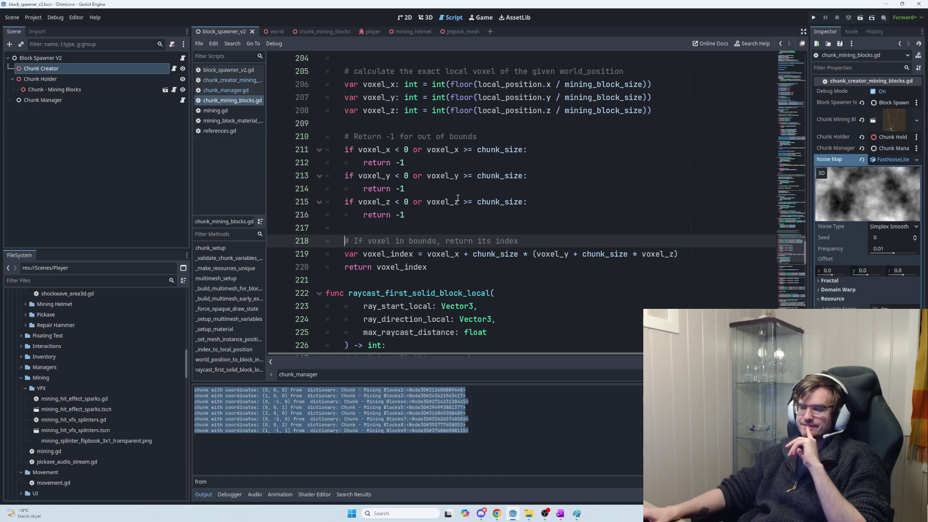
scroll(462, 200, up, 2)
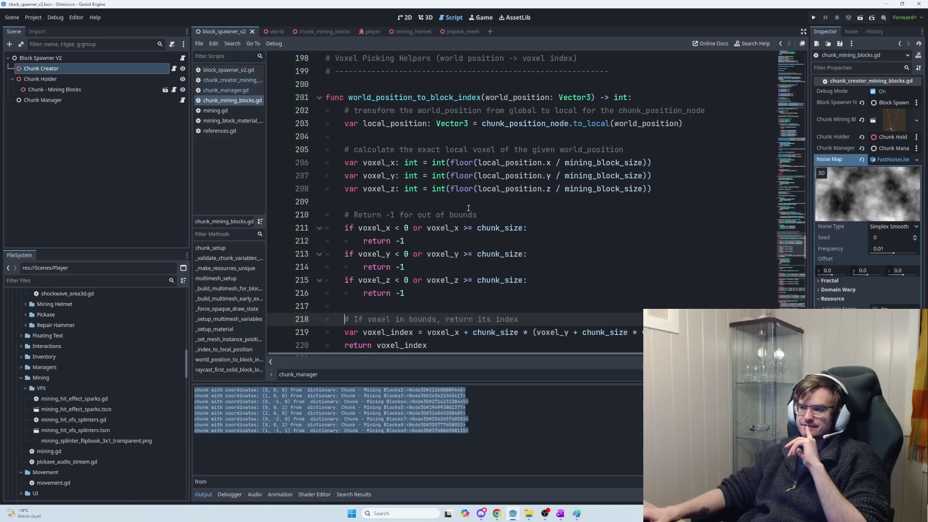
Examine the to_local(world_position) and voxel coordinate conversion on lines 203–208.
mouse_move(344, 123)
mouse_down()
mouse_move(338, 137)
mouse_move(669, 185)
mouse_up()
click(670, 186)
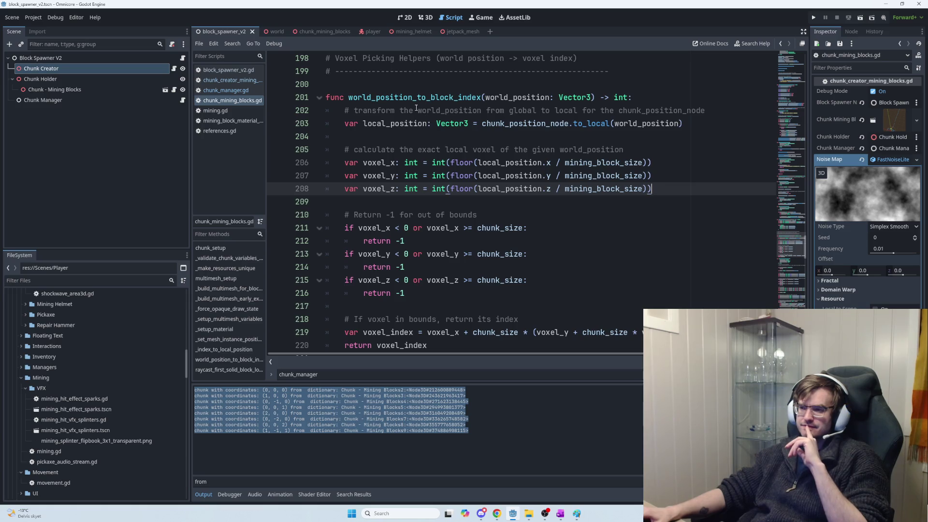
drag(344, 123, 672, 133)
key(shift+Down)
key(shift+Down)
key(shift+Down)
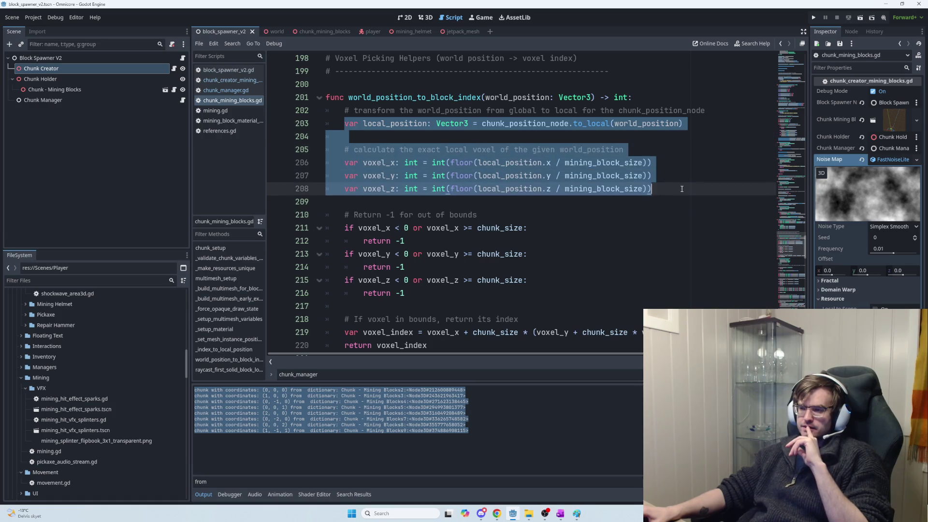
key(Right)
mouse_move(582, 123)
mouse_down()
mouse_move(691, 127)
mouse_move(483, 124)
mouse_up()
click(504, 127)
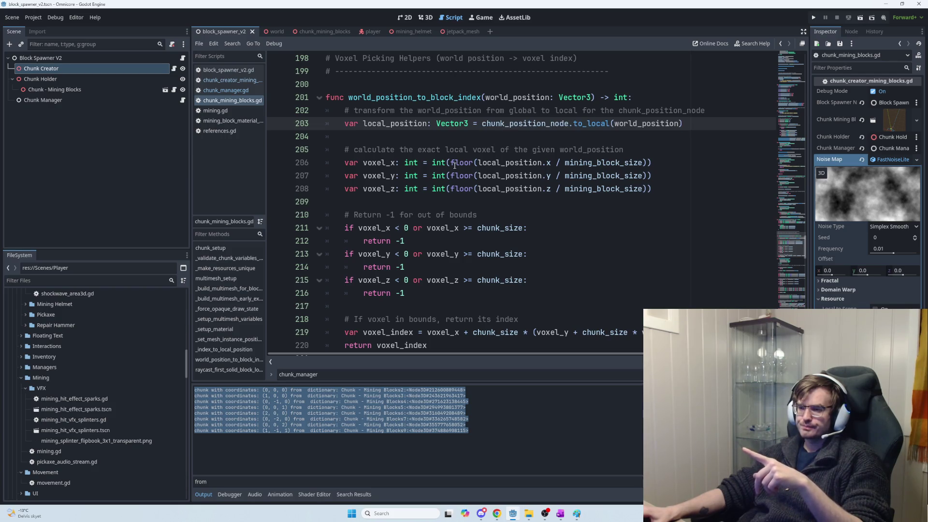
click(406, 164)
drag(360, 162, 326, 202)
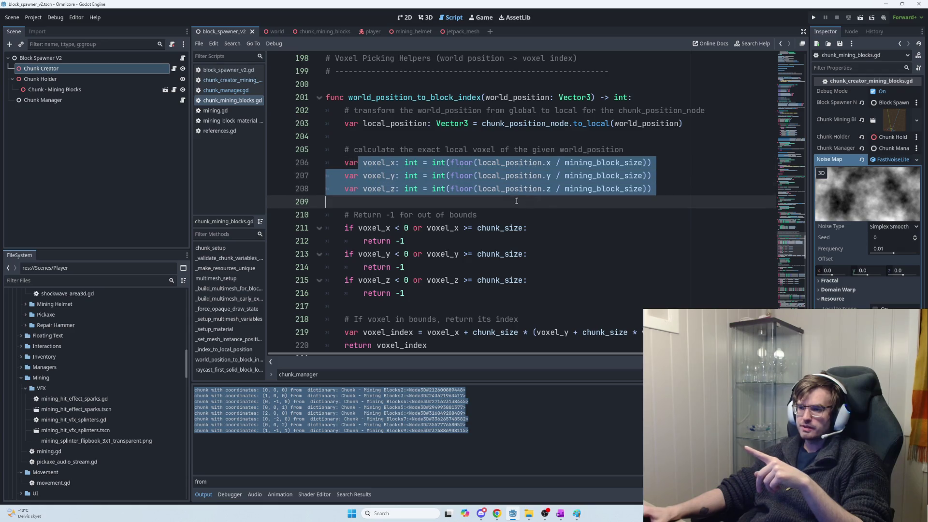
Scroll down and read lines 207–220 leading into raycast_first_solid_block_local.
scroll(553, 232, down, 1)
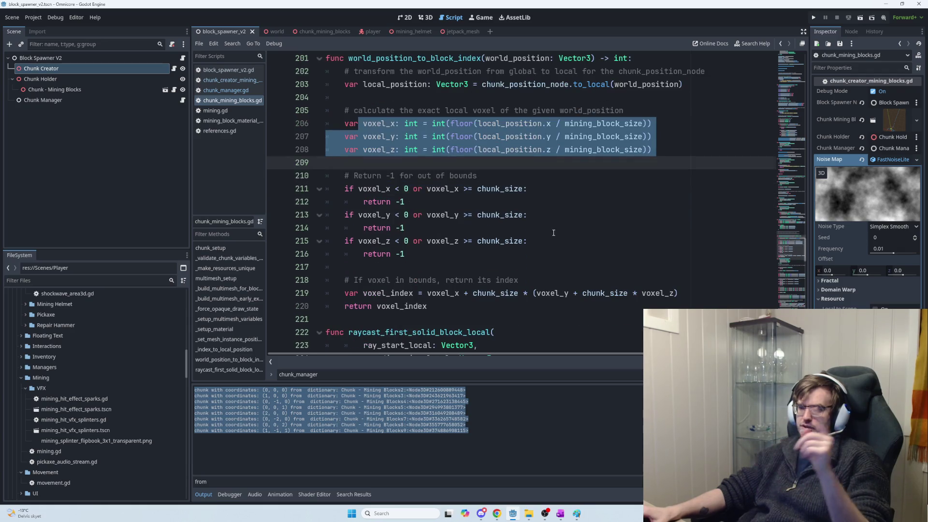
scroll(554, 232, down, 1)
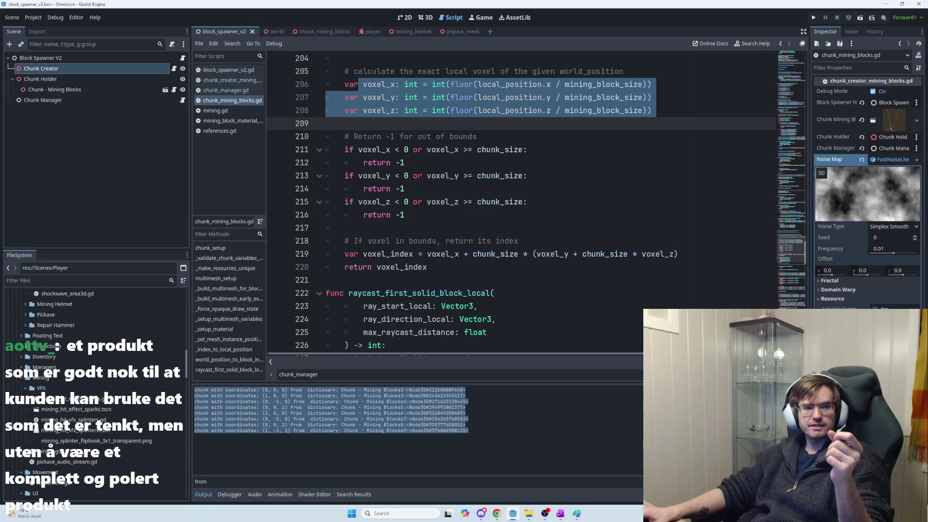
mouse_move(427, 267)
mouse_down()
mouse_move(348, 267)
mouse_move(338, 223)
mouse_move(343, 71)
mouse_up()
click(343, 71)
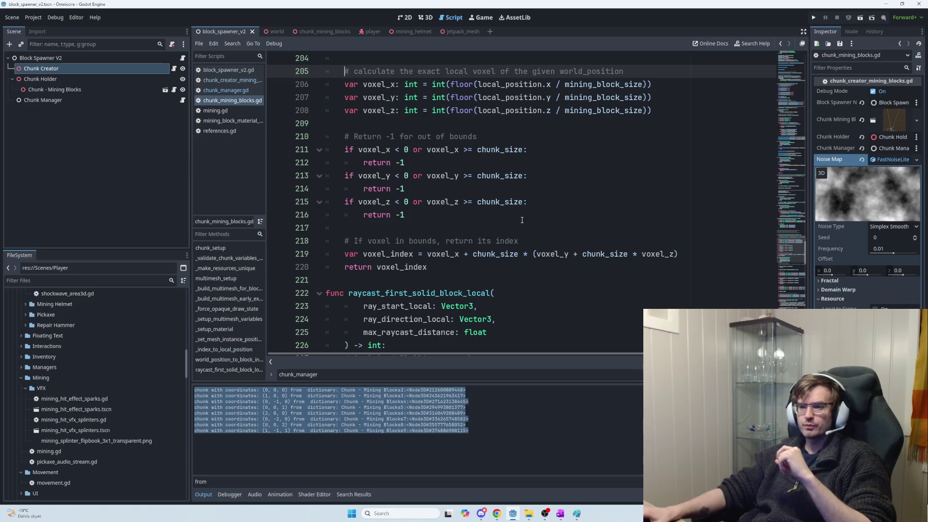
scroll(453, 230, down, 1)
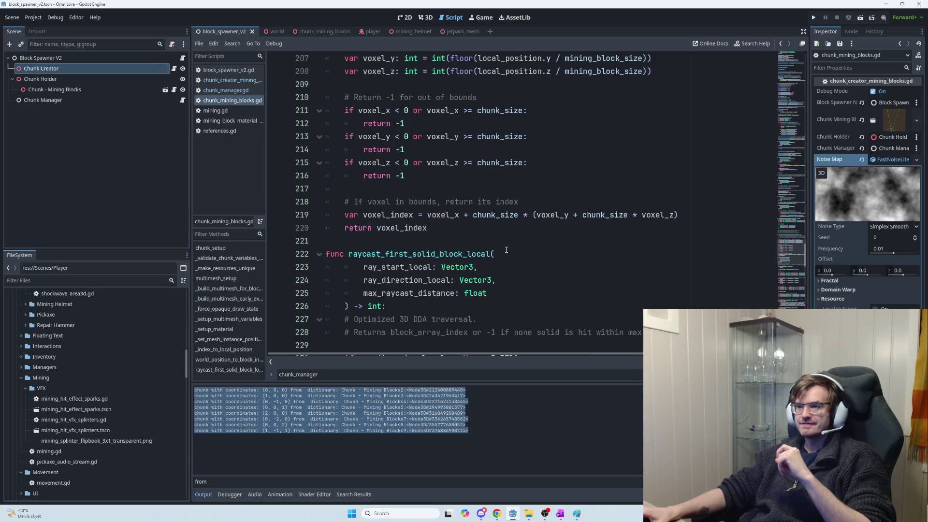
scroll(471, 256, up, 1)
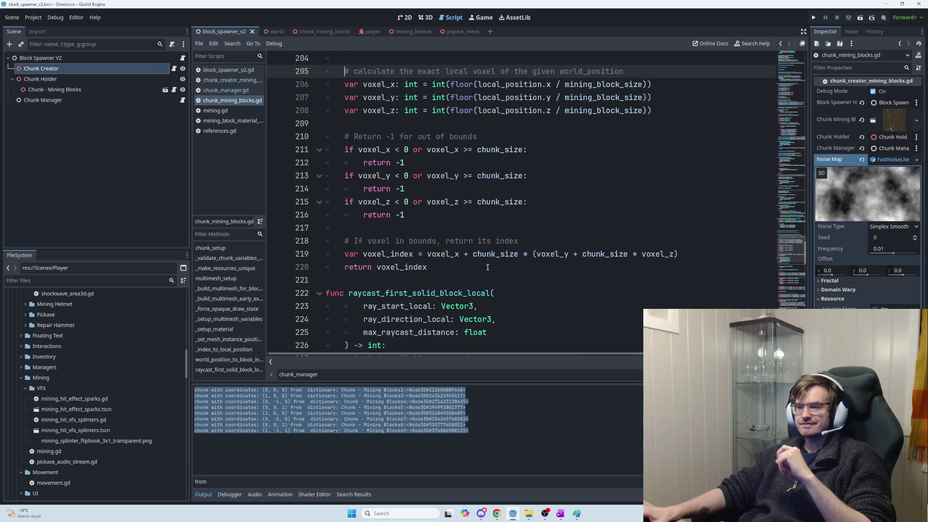
drag(481, 268, 401, 268)
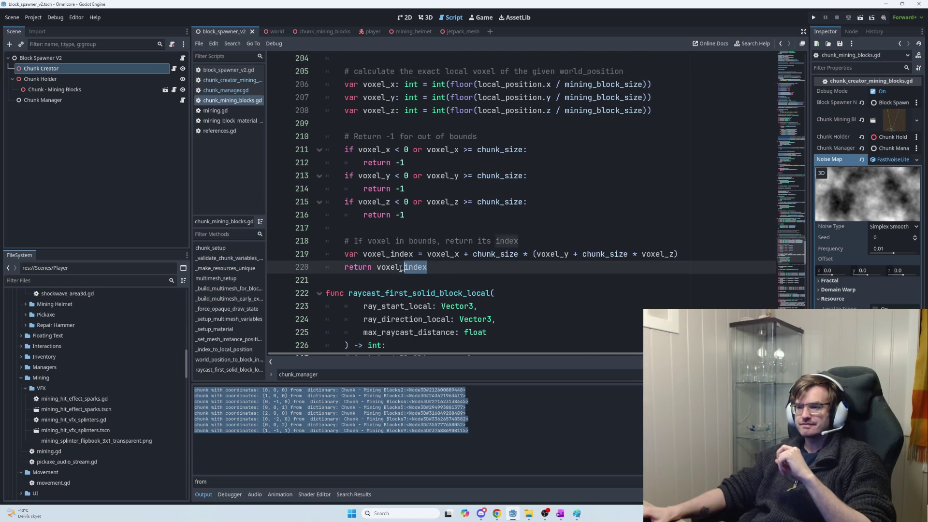
mouse_move(344, 240)
mouse_down()
mouse_move(428, 267)
mouse_move(343, 242)
mouse_up()
click(344, 241)
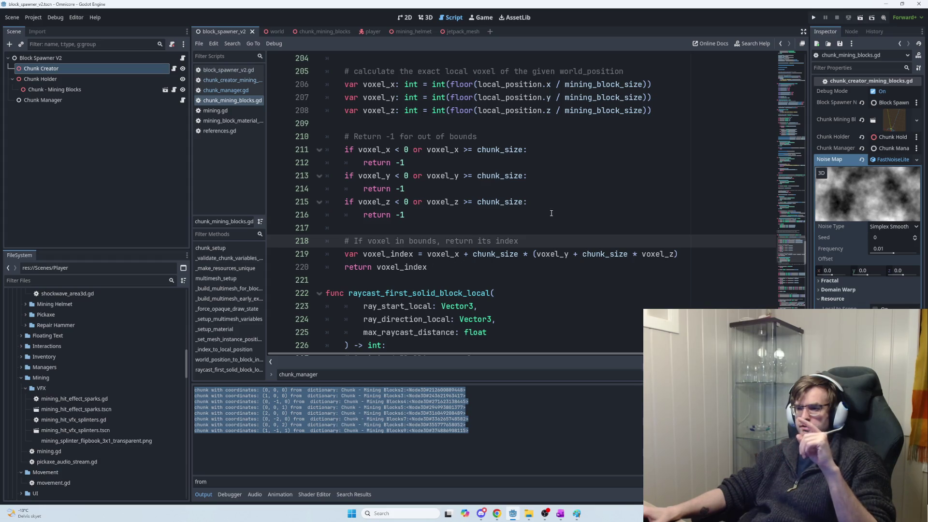
click(554, 254)
click(561, 268)
drag(561, 267, 370, 257)
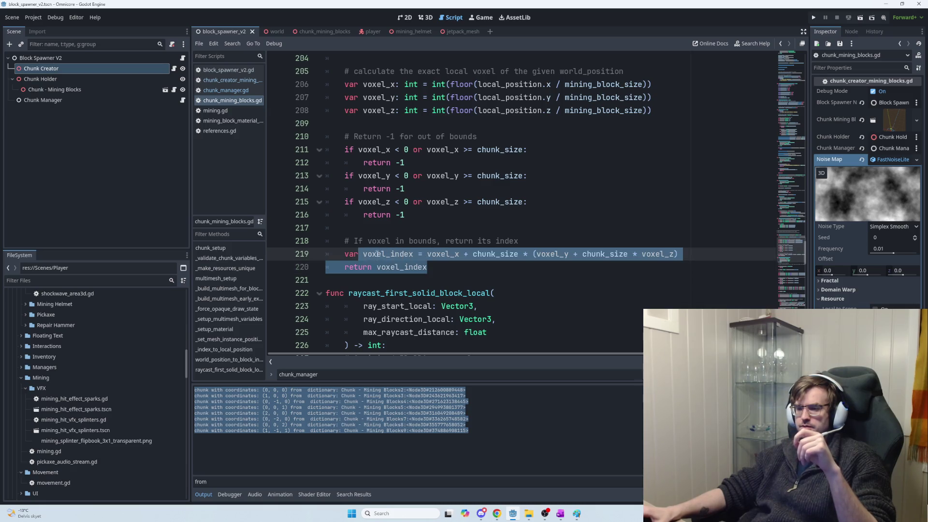
key(Up)
drag(508, 268, 358, 257)
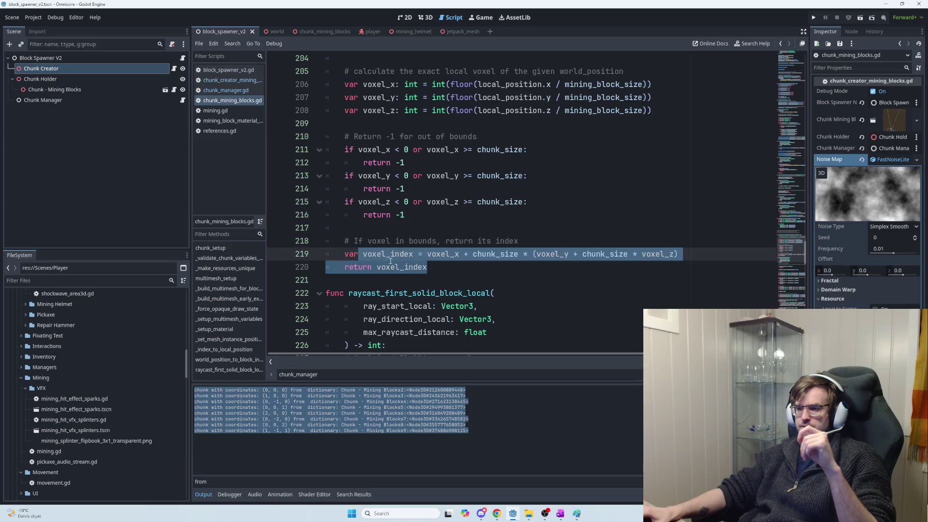
click(446, 272)
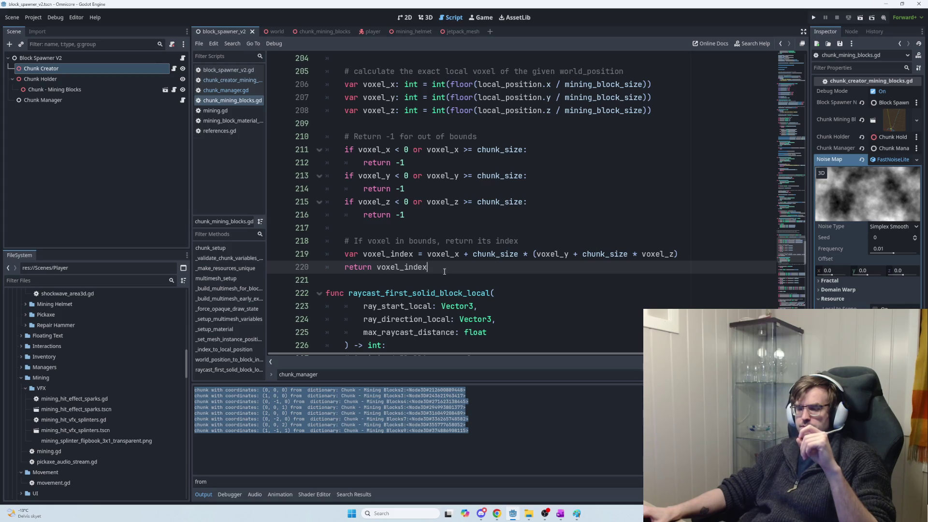
drag(434, 271, 377, 268)
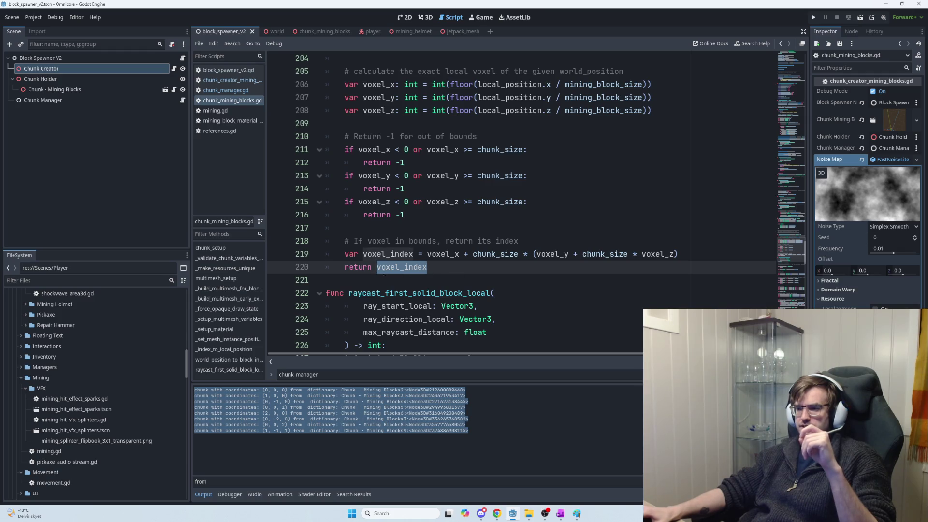
click(437, 269)
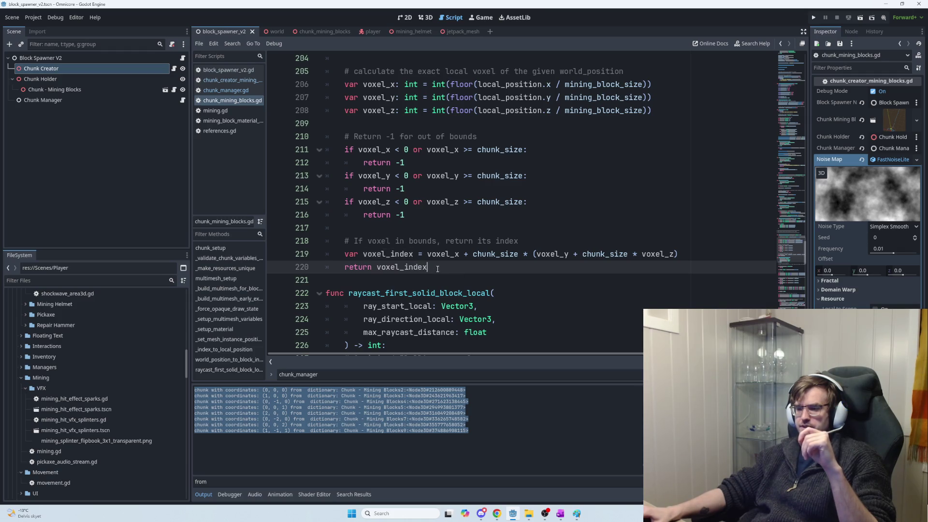
double_click(425, 269)
scroll(427, 275, down, 2)
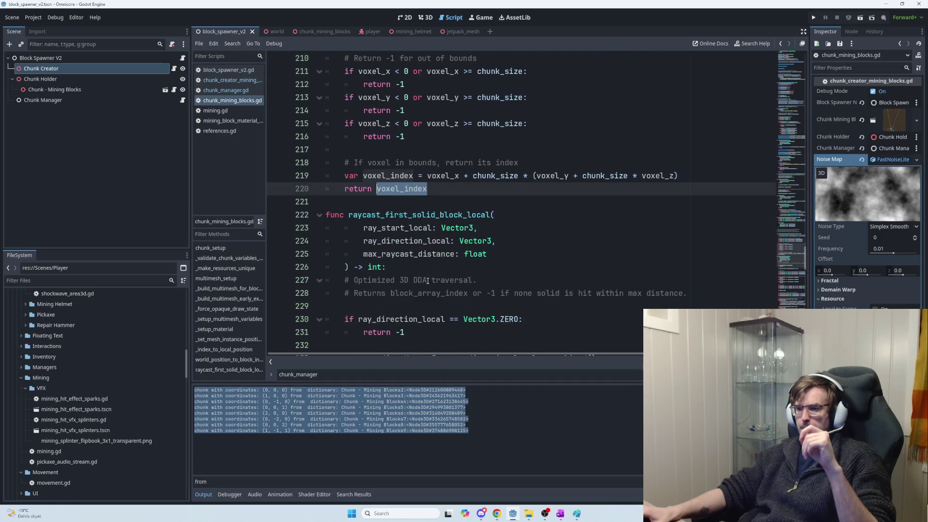
scroll(427, 281, down, 1)
scroll(426, 266, down, 1)
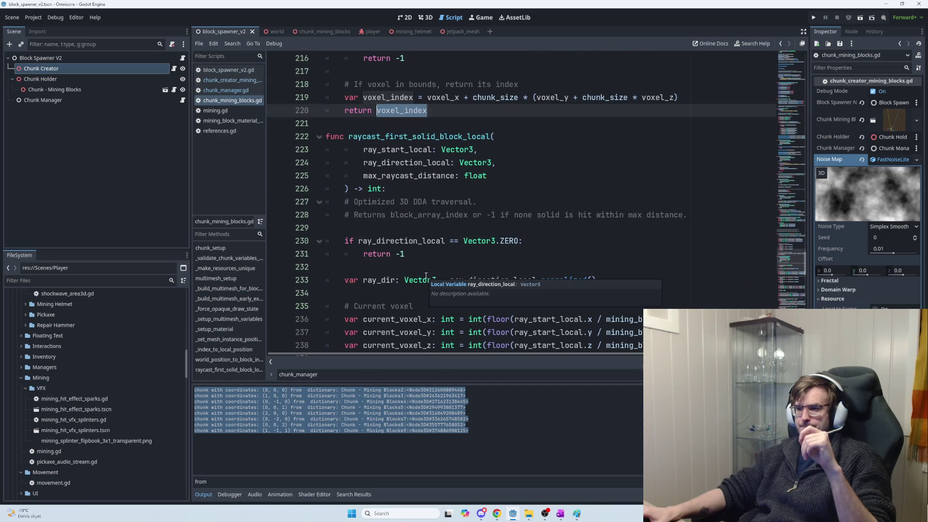
scroll(449, 208, down, 1)
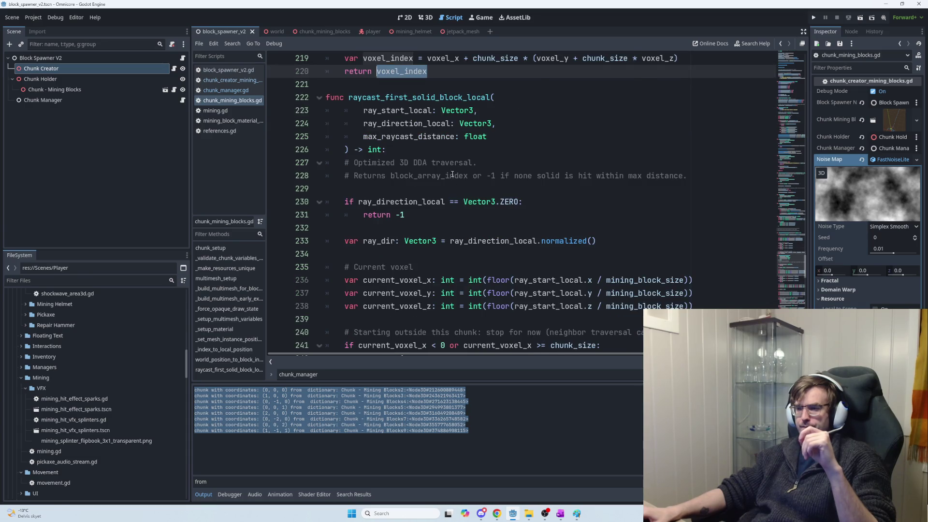
mouse_move(348, 96)
mouse_down()
mouse_move(515, 110)
mouse_move(507, 135)
mouse_up()
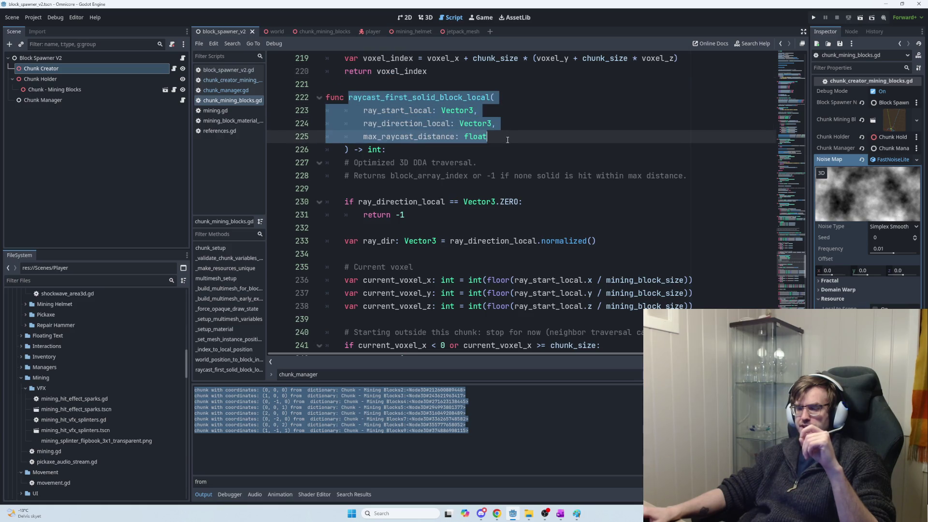
click(508, 140)
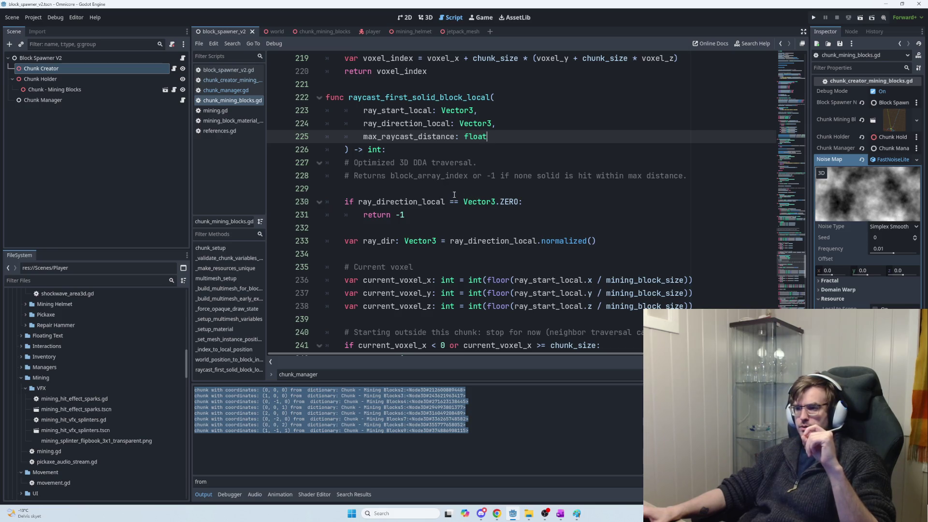
scroll(447, 192, down, 2)
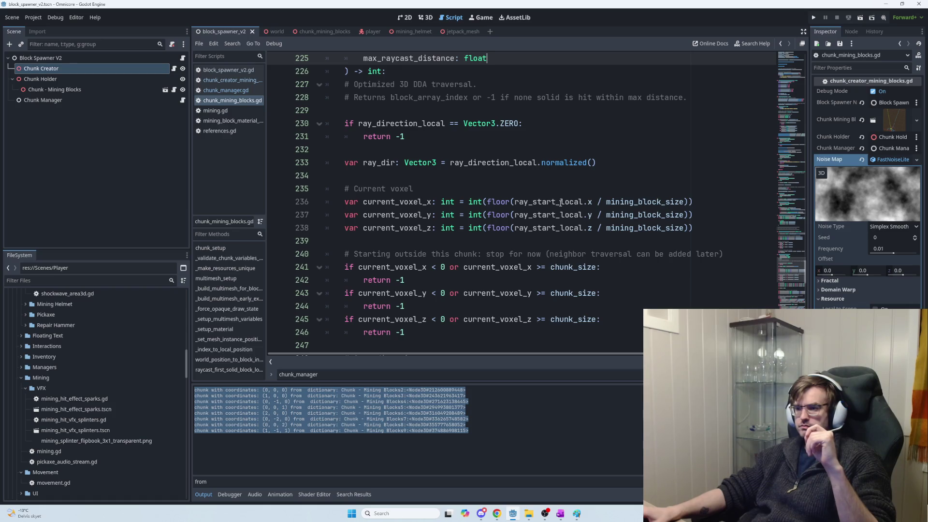
scroll(546, 220, down, 1)
scroll(538, 228, down, 1)
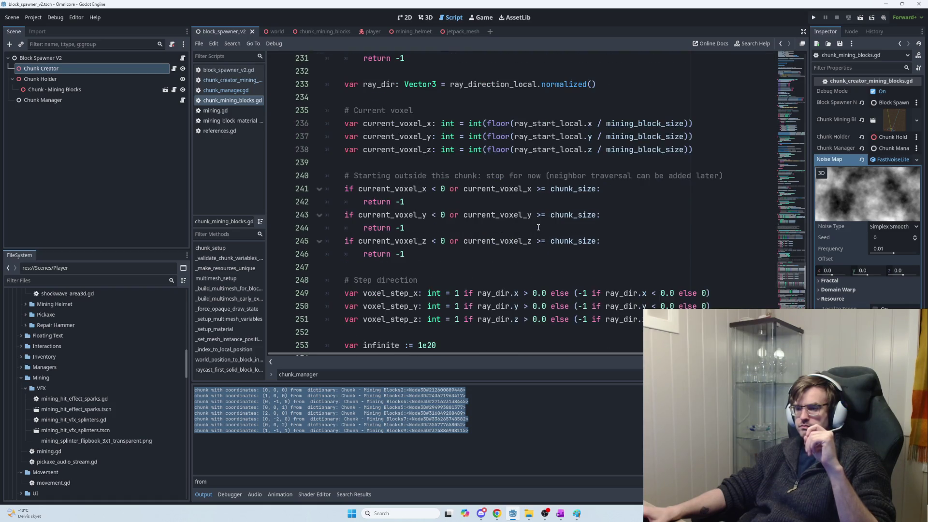
drag(460, 189, 609, 191)
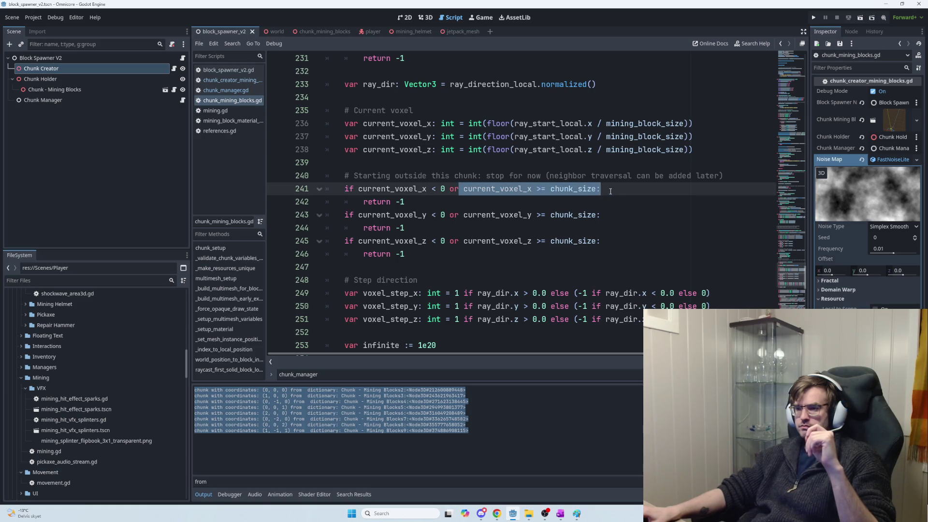
mouse_move(473, 250)
mouse_down()
mouse_move(348, 177)
mouse_move(512, 242)
mouse_move(446, 251)
mouse_up()
click(345, 176)
click(446, 251)
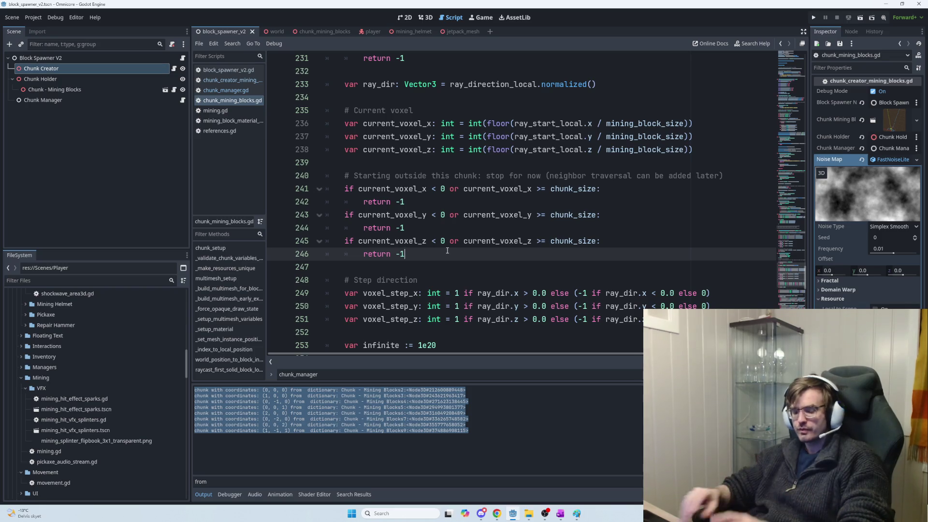
key(alt+Tab)
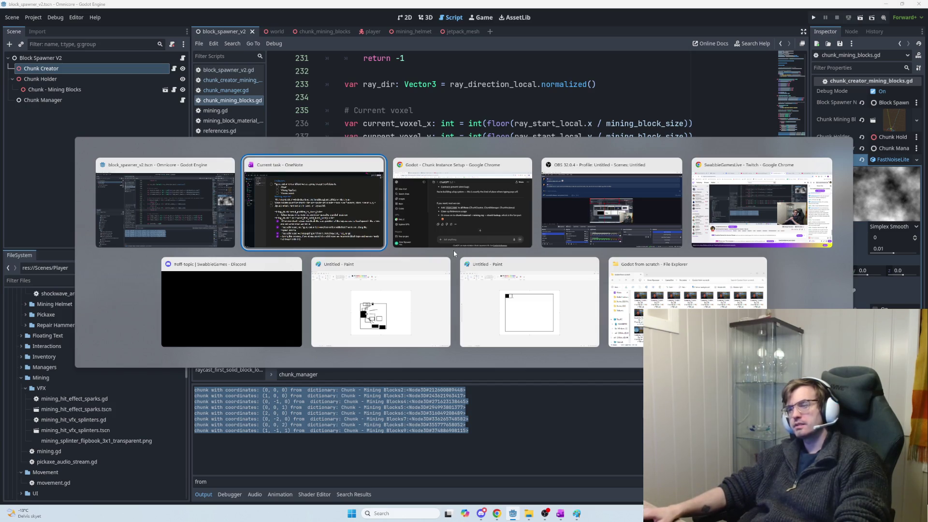
Bring Paint forward and undo the old sketch's straight lines and rectangles.
key(Tab)
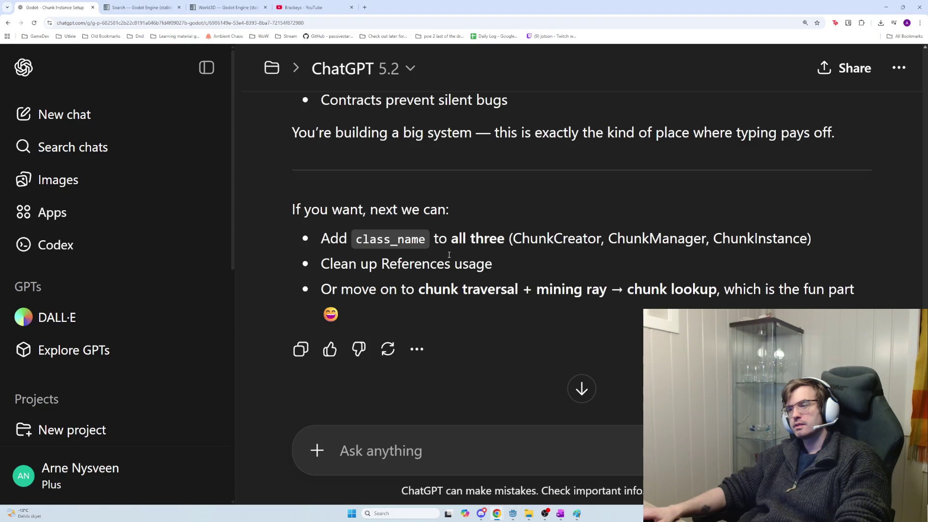
key(alt+Tab)
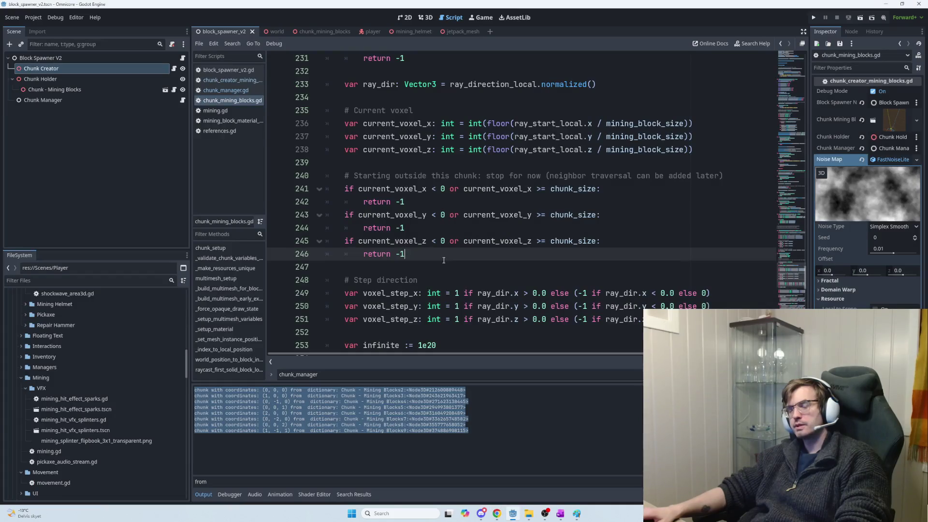
key(alt+Tab)
click(414, 290)
key(ctrl+z)
key(ctrl+z)
key(ctrl+z)
key(ctrl+z)
key(ctrl+z)
key(ctrl+z)
With the Rectangle tool, draw a large central square and a small square above it.
drag(410, 201, 547, 298)
key(ctrl+z)
click(192, 30)
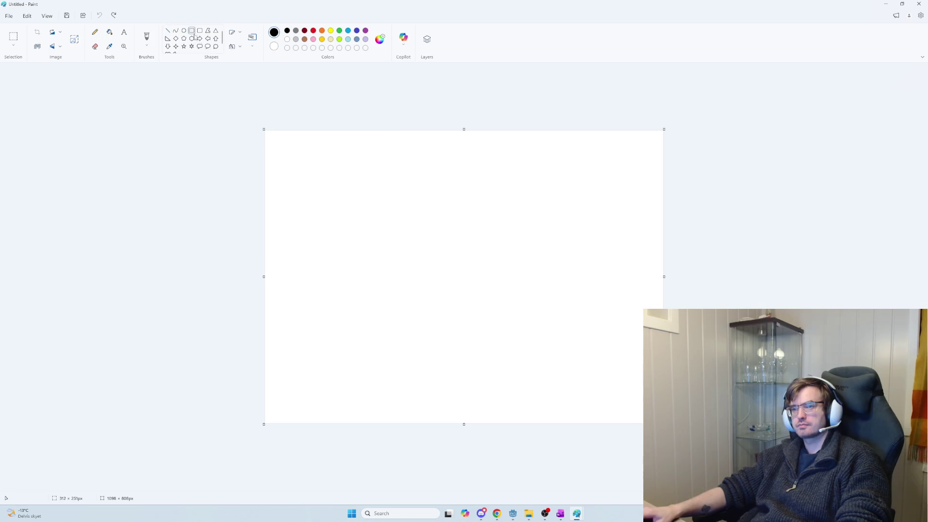
mouse_move(409, 219)
mouse_down()
mouse_move(549, 318)
mouse_move(544, 342)
mouse_up()
click(460, 191)
drag(460, 191, 471, 202)
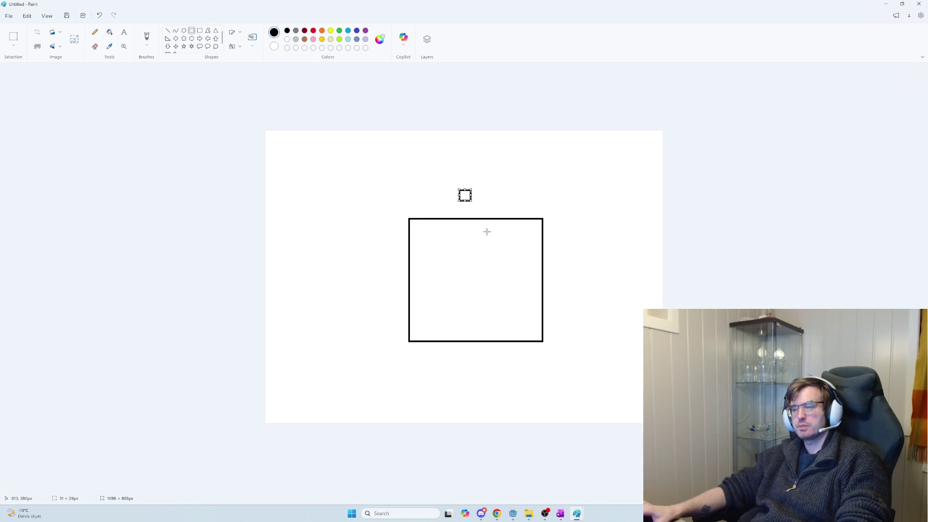
click(470, 169)
Check the script comment about the ray starting outside the chunk.
key(alt+Tab)
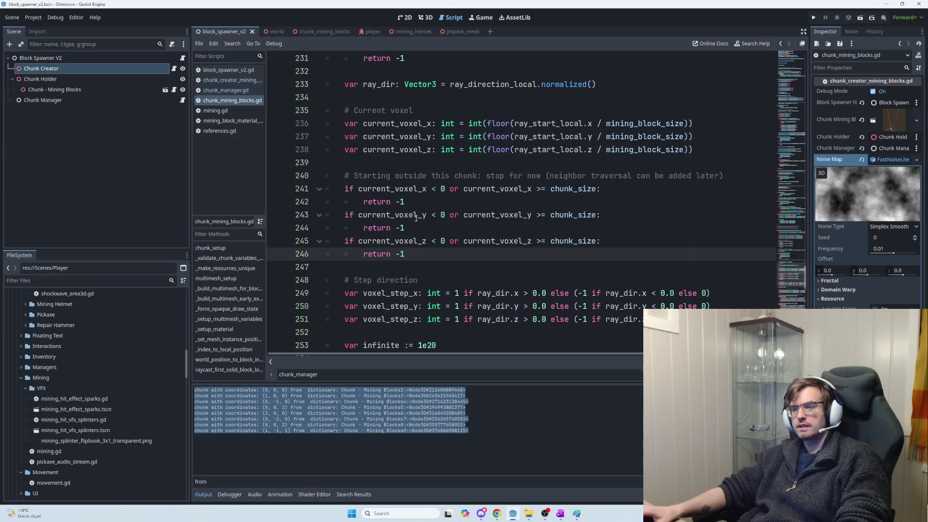
scroll(421, 213, up, 4)
scroll(436, 198, down, 3)
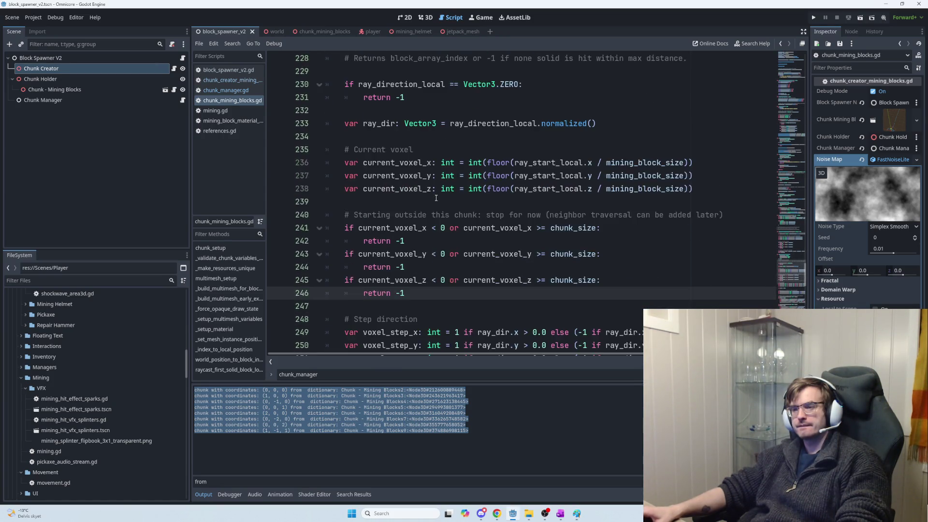
scroll(436, 198, down, 2)
mouse_move(355, 137)
mouse_down()
mouse_move(595, 150)
mouse_move(728, 138)
mouse_up()
key(alt+Tab)
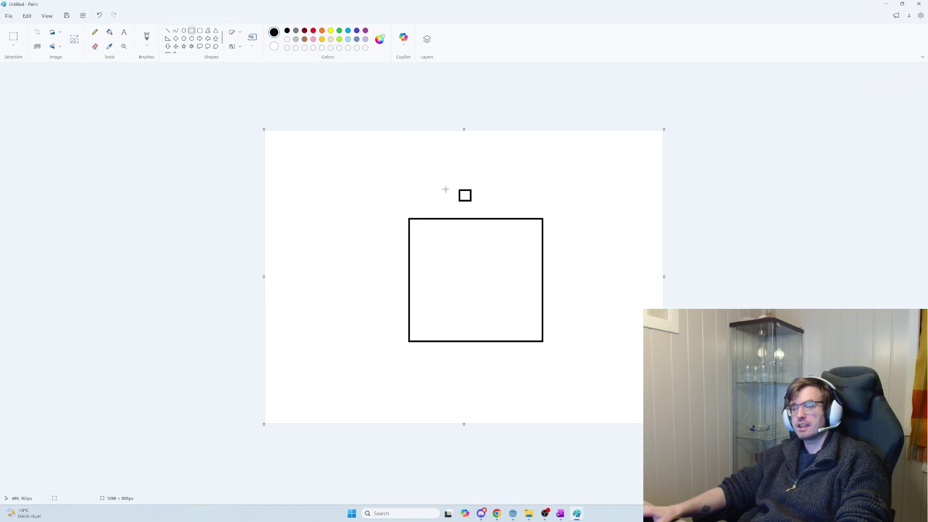
Add rectangles beside the small square and squares left and right of the large one.
drag(452, 216, 384, 173)
mouse_move(484, 215)
mouse_down()
mouse_move(566, 173)
mouse_move(494, 216)
mouse_up()
key(ctrl+z)
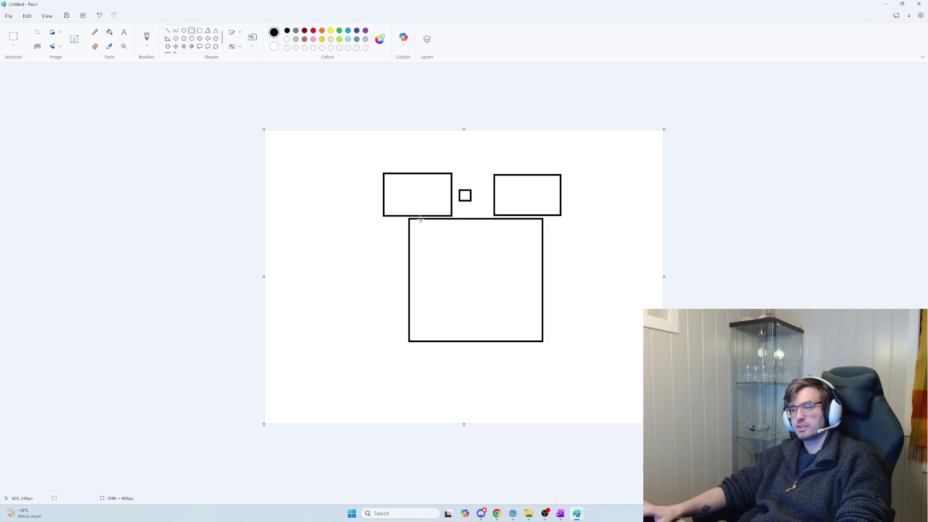
drag(408, 217, 293, 337)
key(ctrl+z)
mouse_move(407, 342)
mouse_down()
mouse_move(361, 326)
mouse_move(288, 234)
mouse_move(282, 215)
mouse_move(292, 219)
mouse_up()
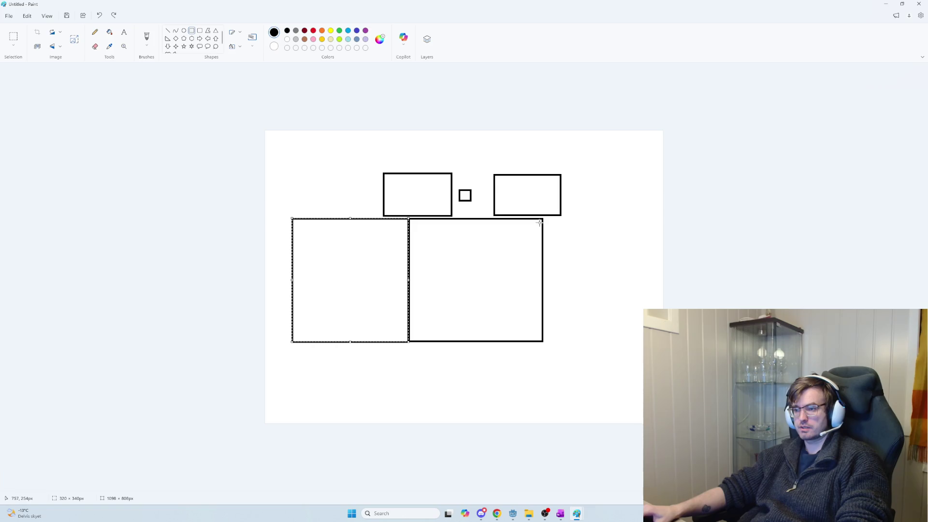
mouse_move(542, 219)
mouse_down()
mouse_move(617, 329)
mouse_move(662, 342)
mouse_up()
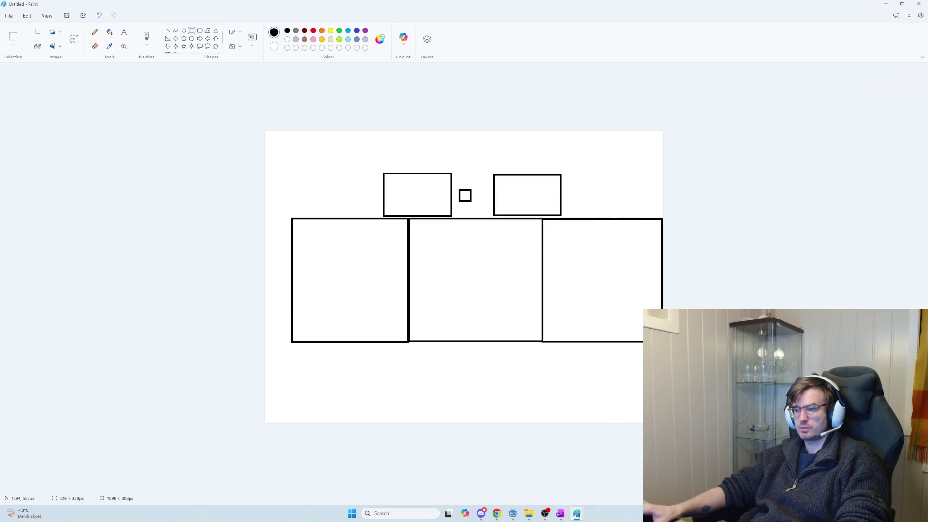
click(655, 361)
Scroll through the raycast stepping loop and select its chunk-exit checks.
key(alt+Tab)
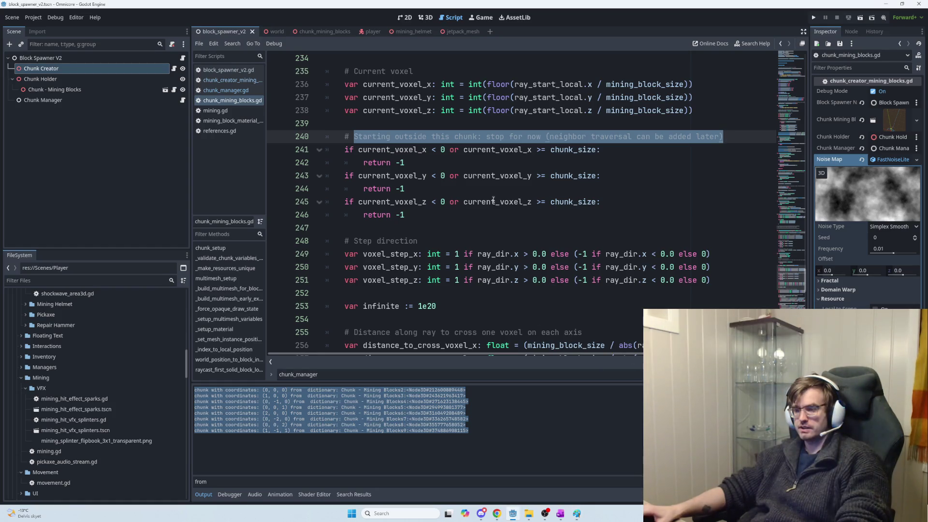
scroll(464, 189, down, 5)
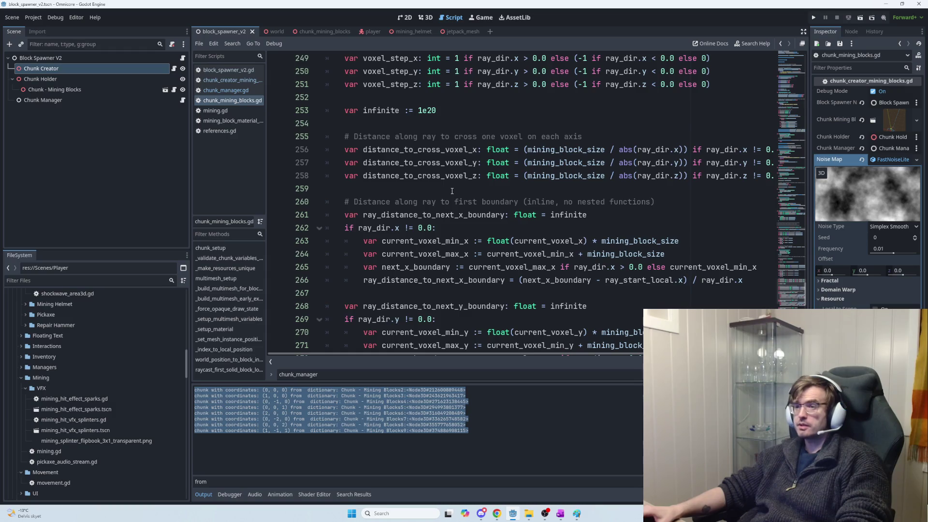
scroll(452, 191, down, 6)
scroll(466, 216, down, 10)
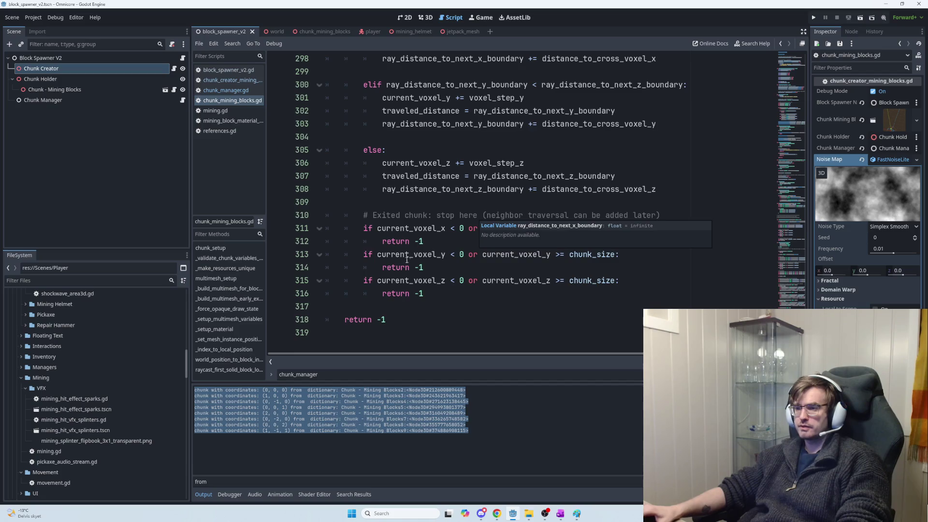
drag(425, 293, 358, 215)
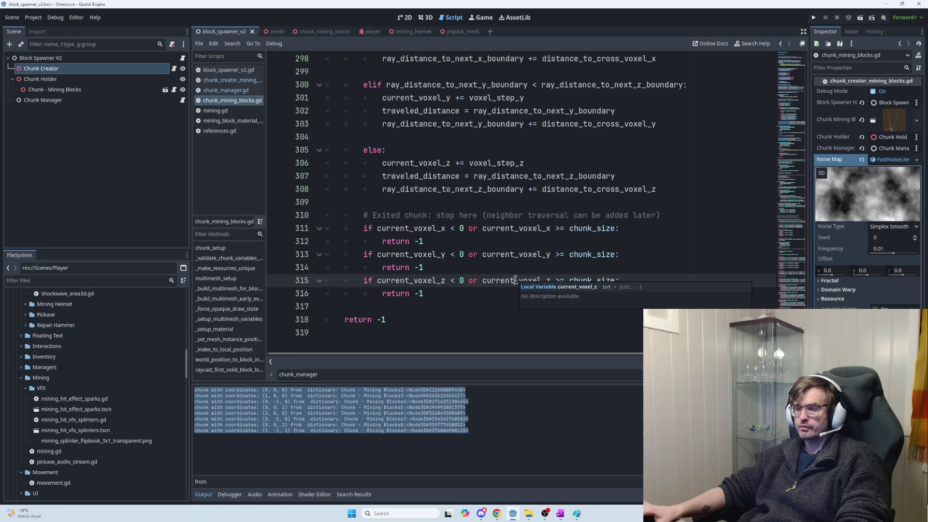
key(shift+Down)
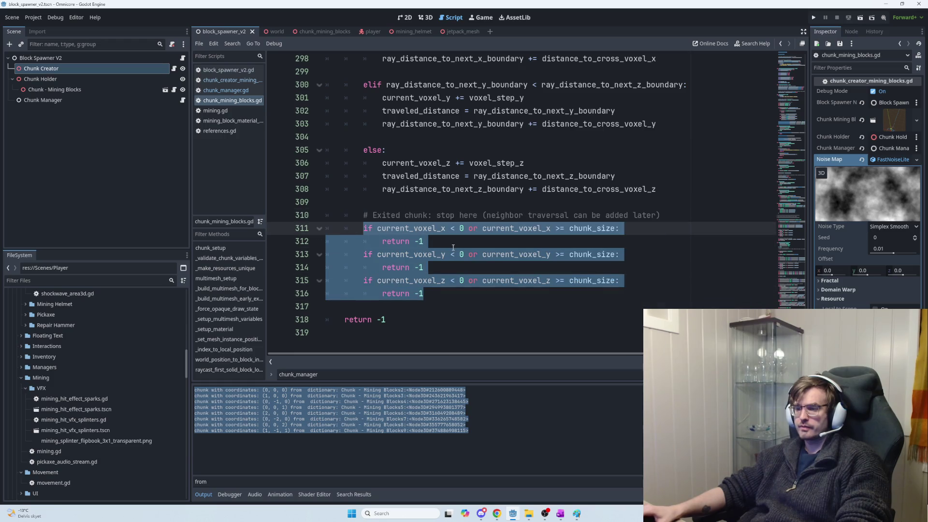
click(454, 243)
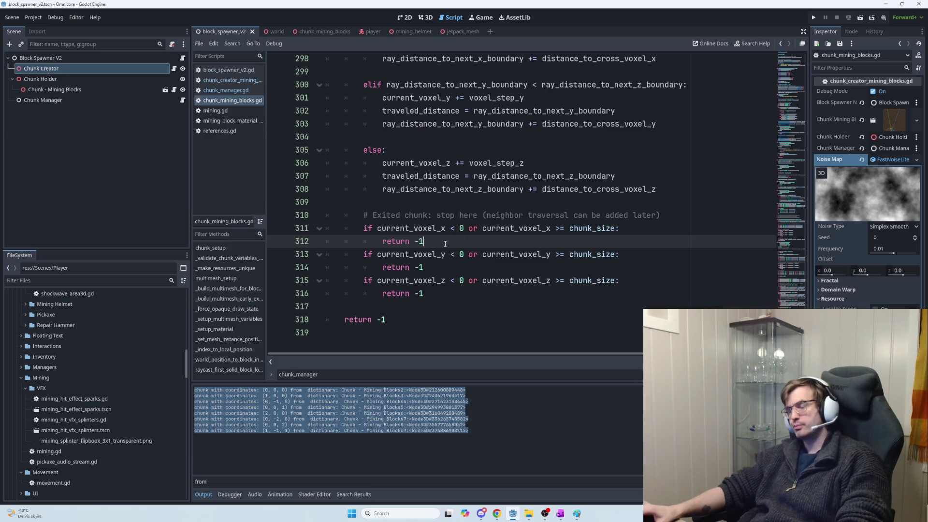
Scroll back up and pick out the current_voxel_z variable.
scroll(401, 212, up, 1)
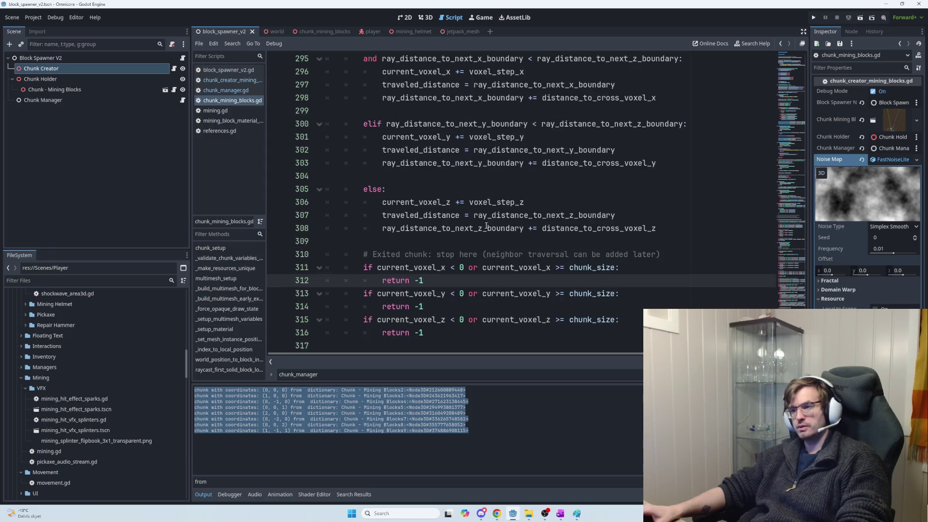
double_click(401, 202)
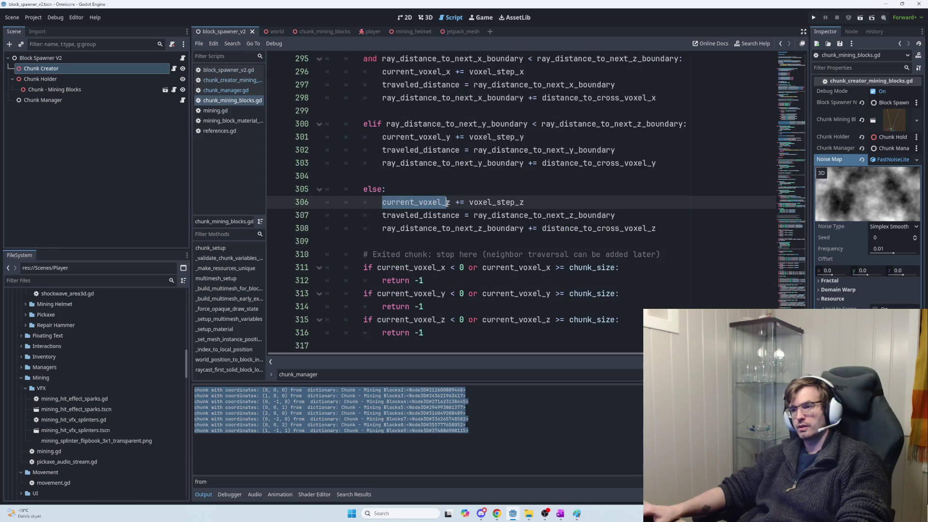
scroll(445, 223, up, 2)
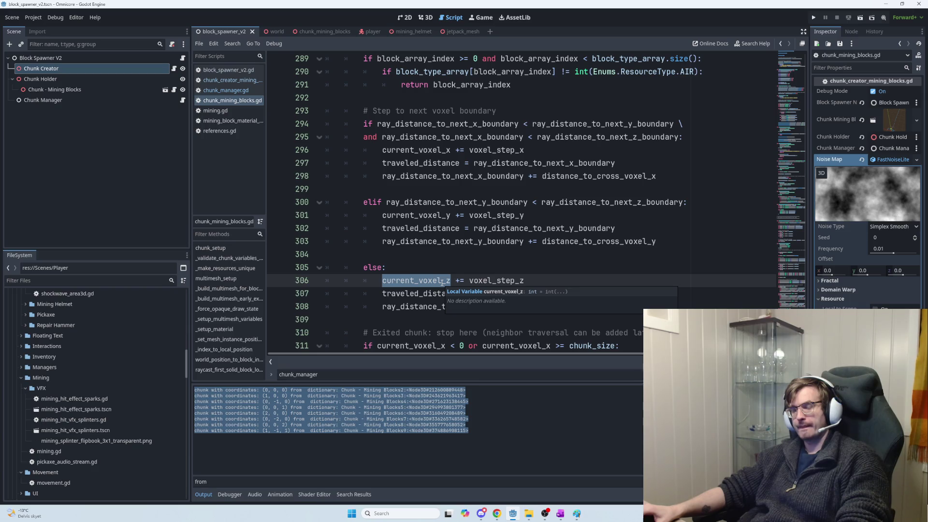
key(alt+Tab)
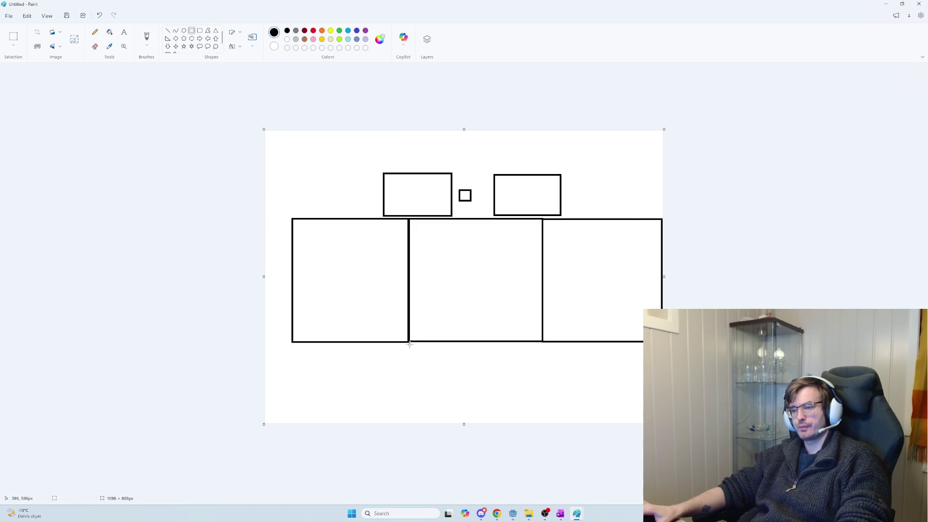
Try a small square below the junction of the two large boxes, then zoom in.
drag(408, 343, 425, 360)
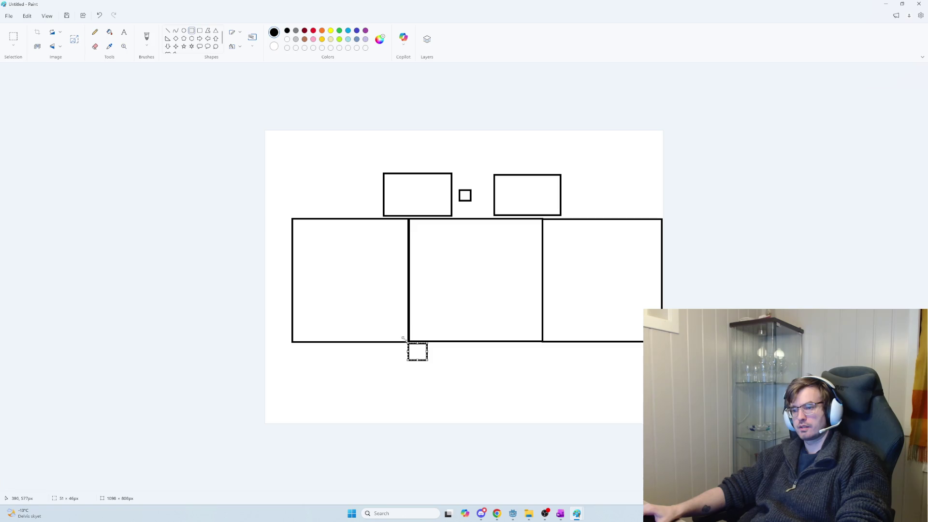
key(ctrl+z)
mouse_move(408, 342)
mouse_down()
mouse_move(379, 367)
mouse_move(417, 357)
mouse_move(410, 347)
mouse_move(427, 359)
mouse_up()
key(ctrl+z)
key(ctrl+z)
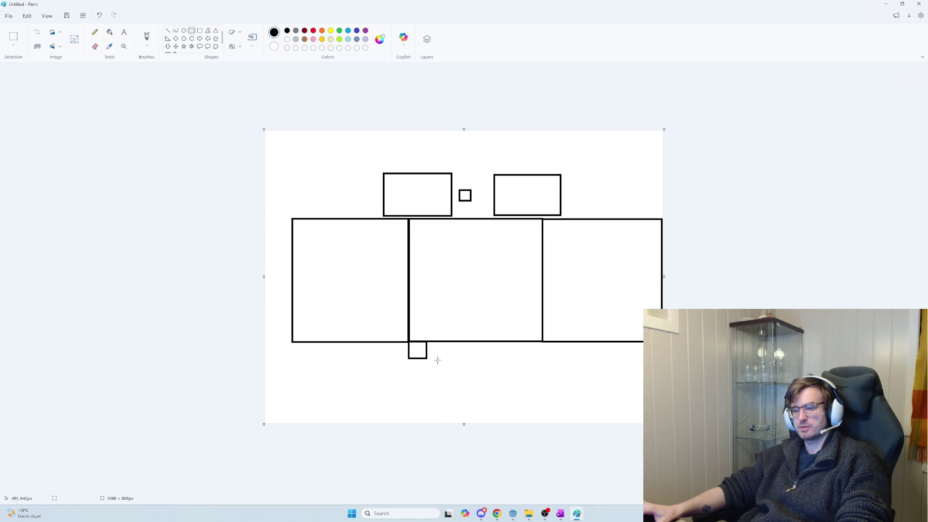
ctrl+scroll(414, 360, up, 3)
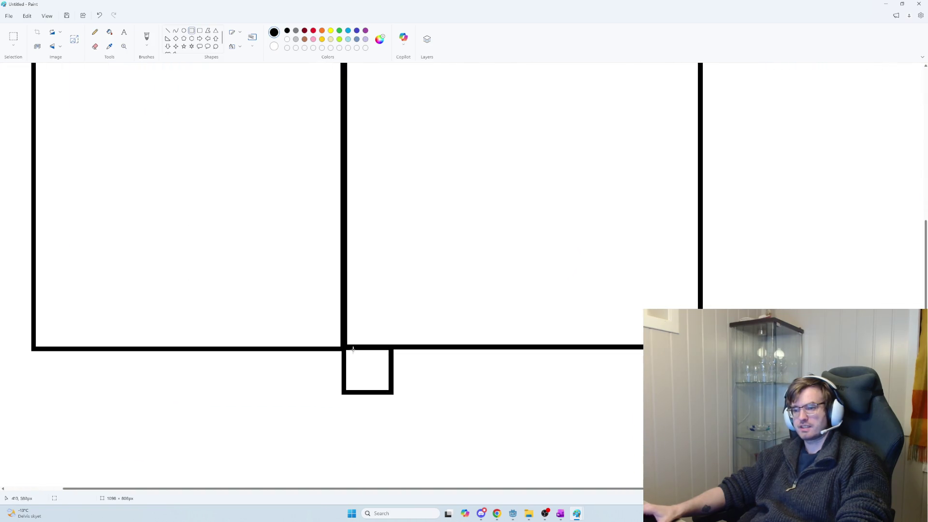
With the Line tool, draw a diagonal ray into the small square with an X at its origin.
click(168, 32)
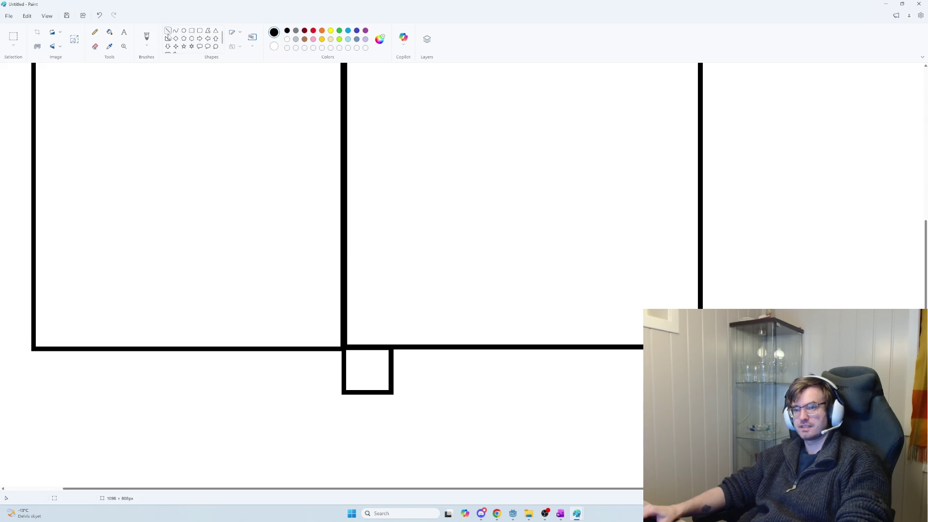
drag(331, 338, 358, 361)
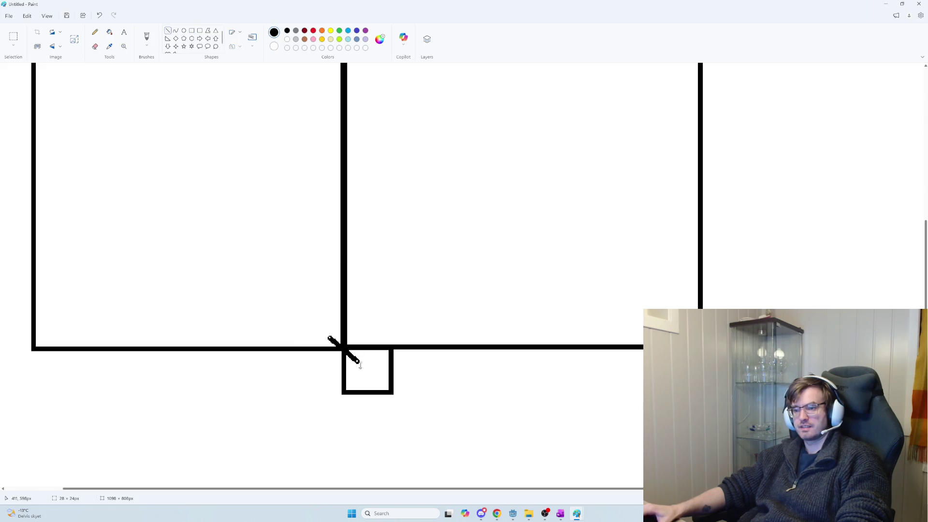
drag(323, 320, 309, 338)
drag(308, 317, 326, 338)
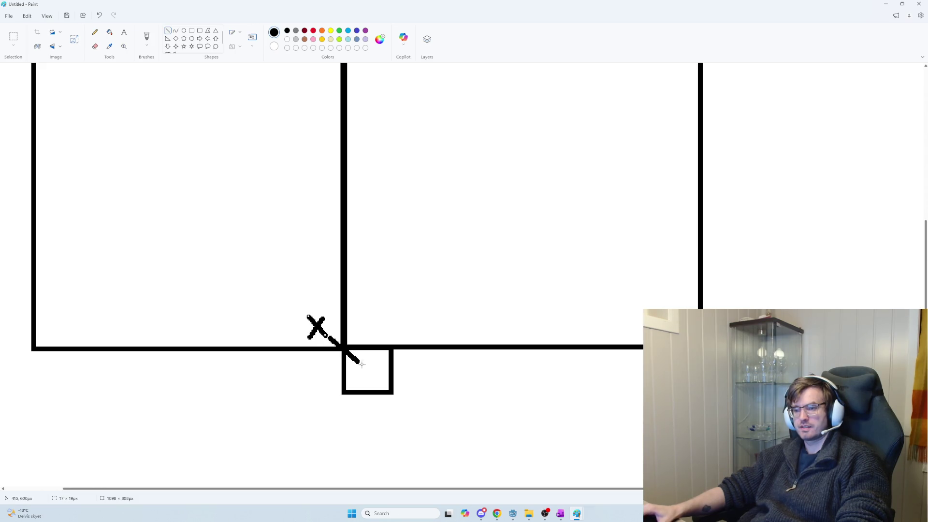
Outline neighbouring cells left of and above the small square, undoing stray strokes.
drag(340, 392, 294, 390)
drag(296, 350, 295, 384)
mouse_move(344, 308)
mouse_down()
mouse_move(389, 315)
mouse_move(390, 303)
mouse_up()
key(ctrl+z)
key(ctrl+z)
mouse_move(391, 344)
mouse_down()
mouse_move(390, 301)
mouse_move(404, 304)
mouse_move(392, 304)
mouse_up()
key(ctrl+z)
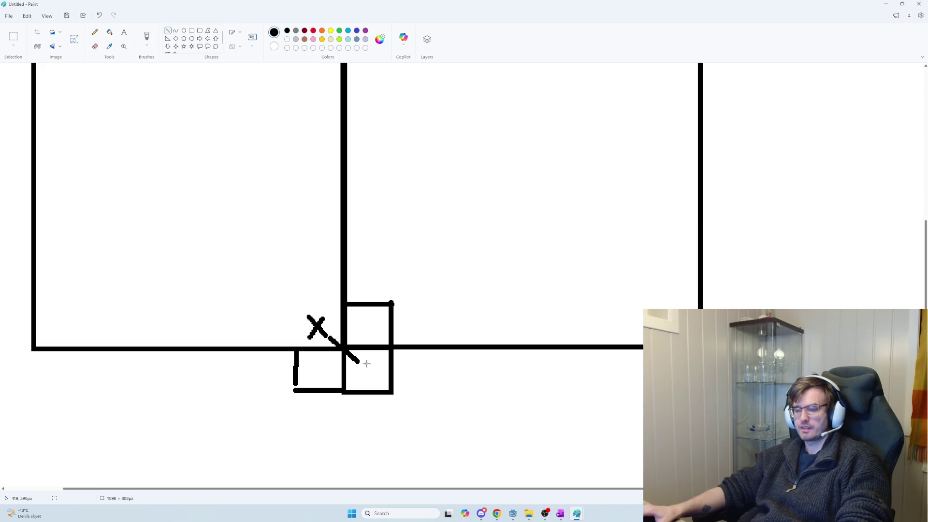
mouse_move(379, 362)
mouse_down()
mouse_move(357, 375)
mouse_move(371, 380)
mouse_up()
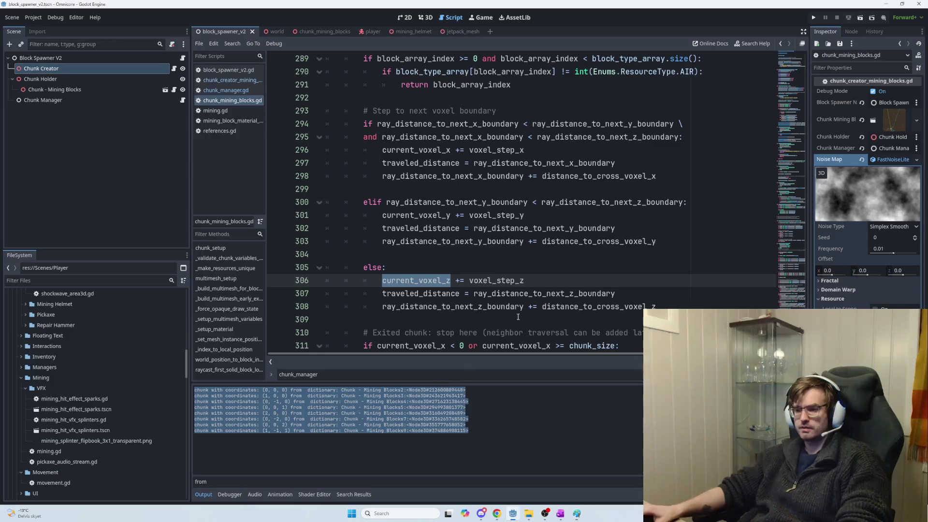
Open chunk_manager.gd and inspect get_chunk_containing_world_position and its world_position parameter.
key(alt+Tab)
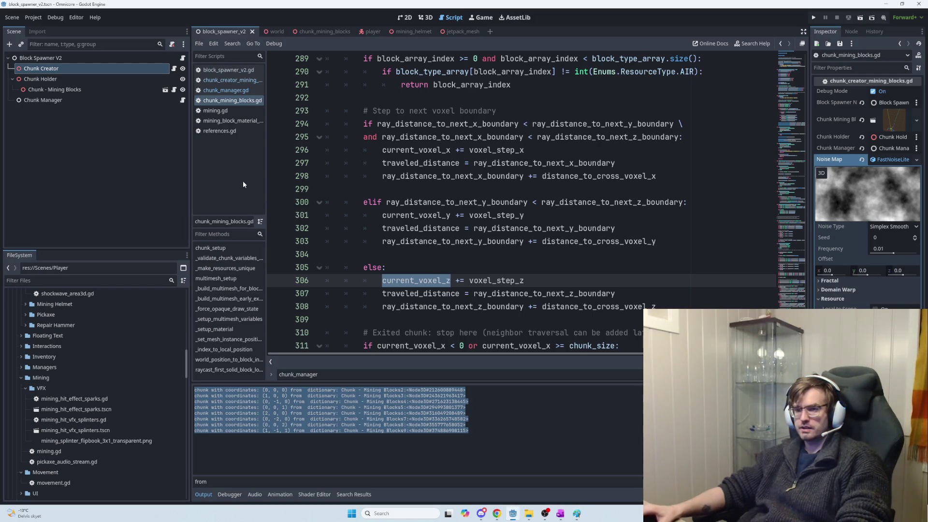
click(183, 100)
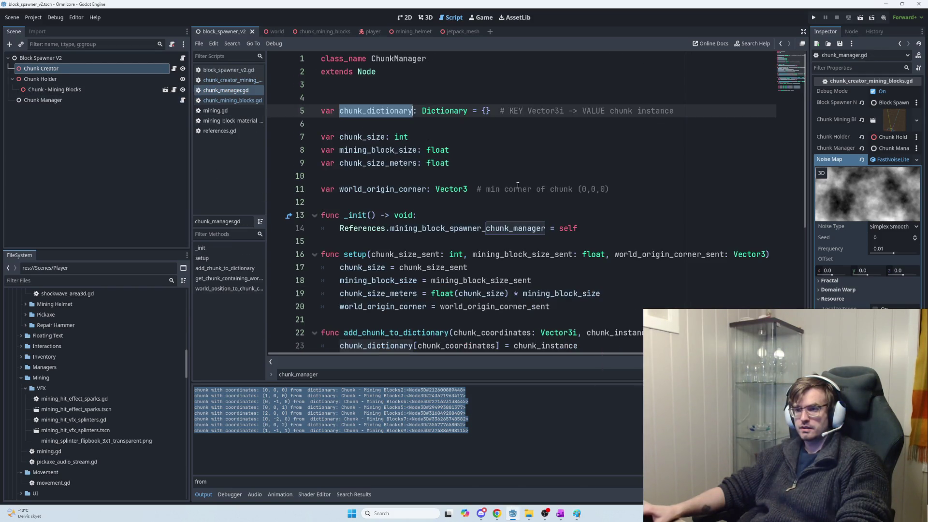
scroll(544, 198, down, 4)
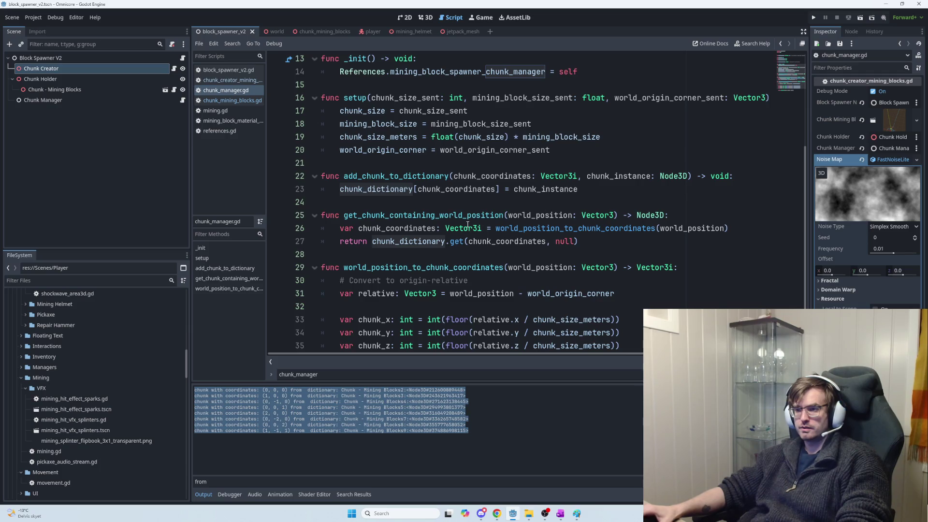
drag(343, 215, 506, 215)
double_click(544, 215)
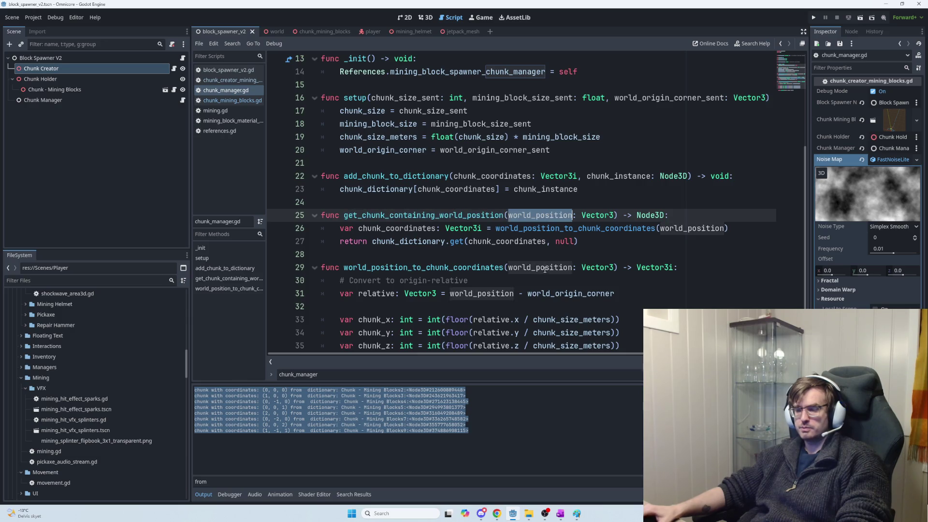
key(alt+Tab)
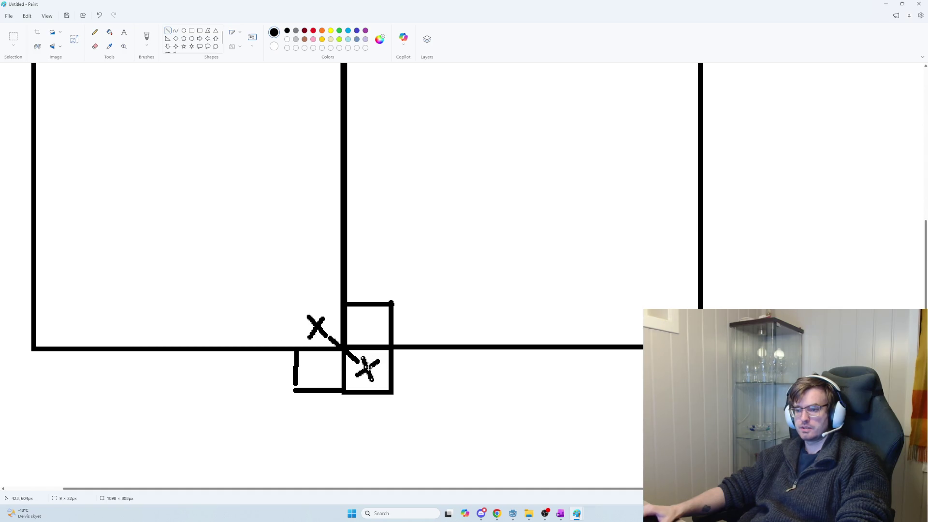
key(alt+Tab)
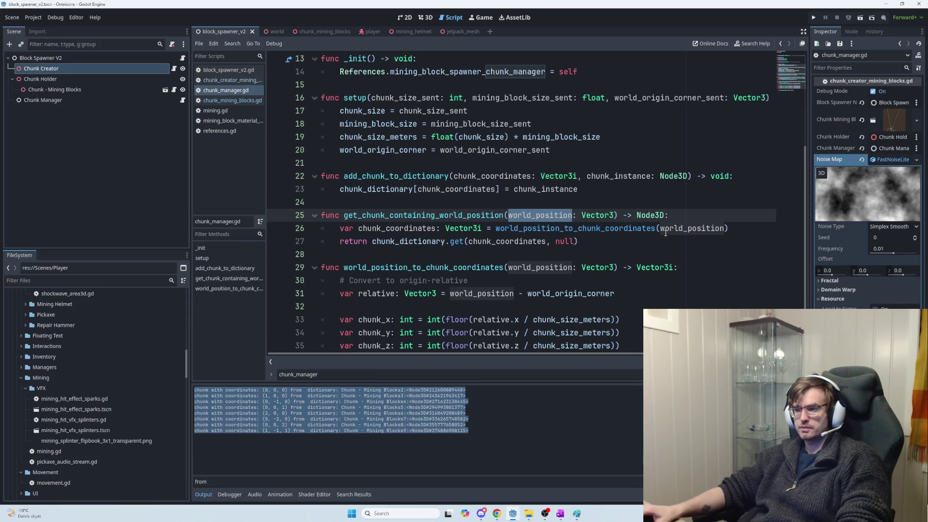
Read the bodies of get_chunk_containing_world_position and world_position_to_chunk_coordinates.
mouse_move(578, 241)
mouse_down()
mouse_move(529, 229)
mouse_move(332, 231)
mouse_up()
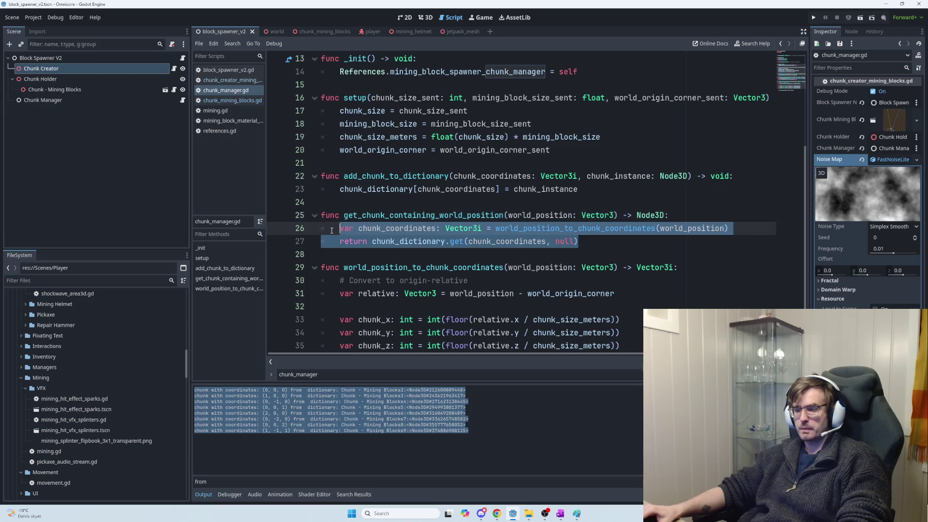
scroll(454, 274, down, 2)
drag(532, 320, 338, 247)
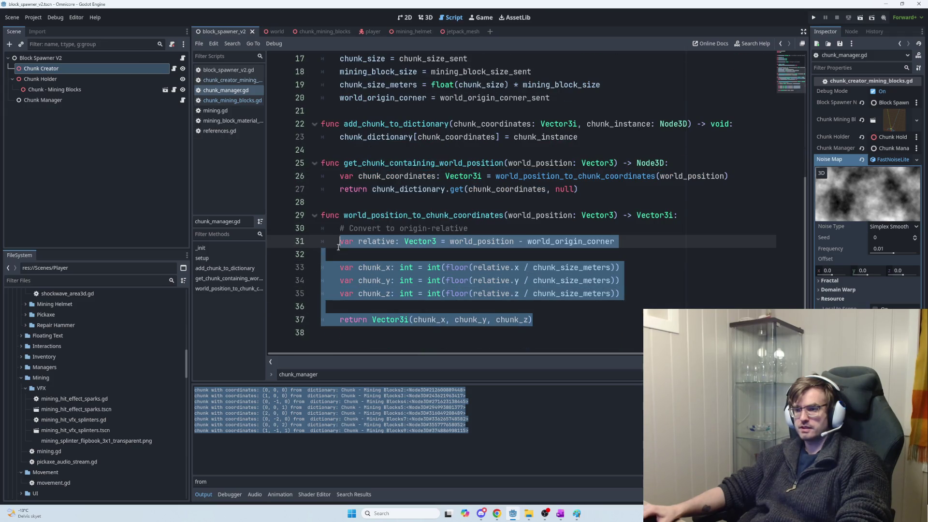
click(550, 321)
drag(604, 209, 340, 176)
key(alt+Tab)
scroll(493, 263, down, 2)
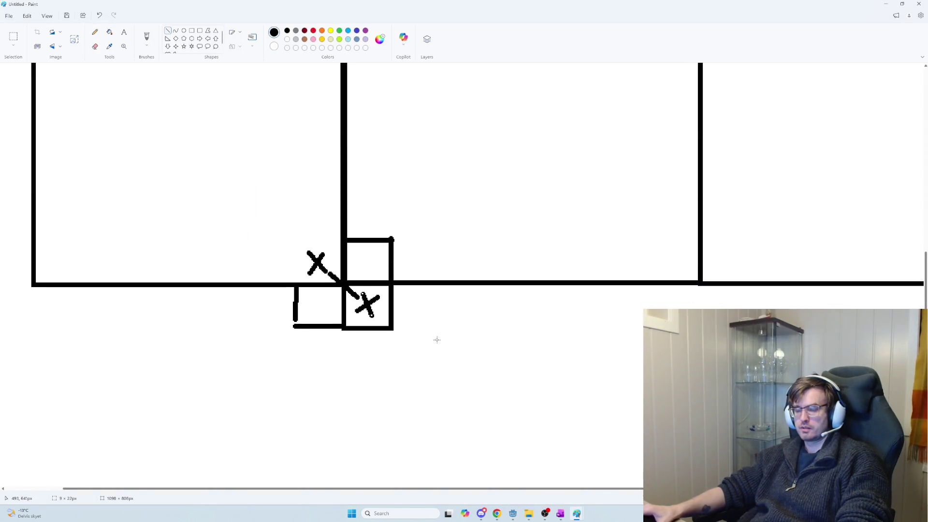
ctrl+scroll(439, 340, down, 2)
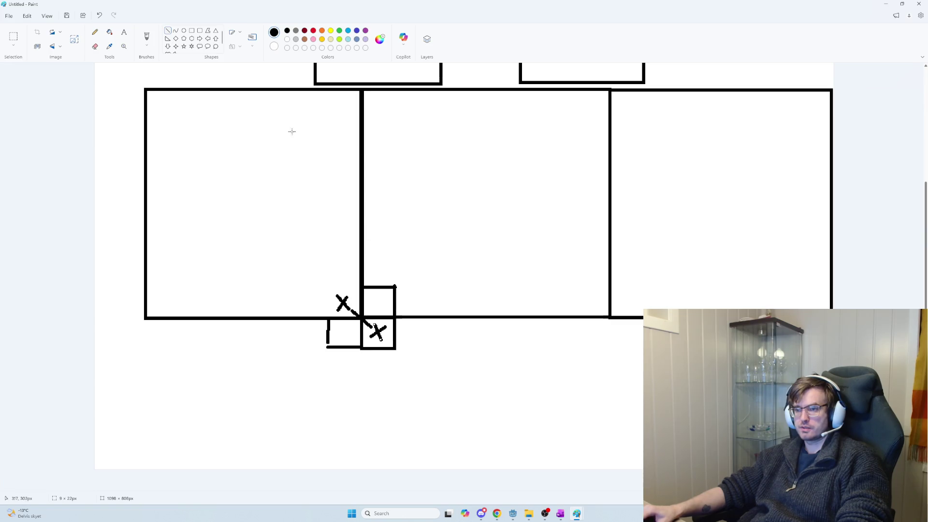
drag(362, 348, 363, 443)
key(ctrl+z)
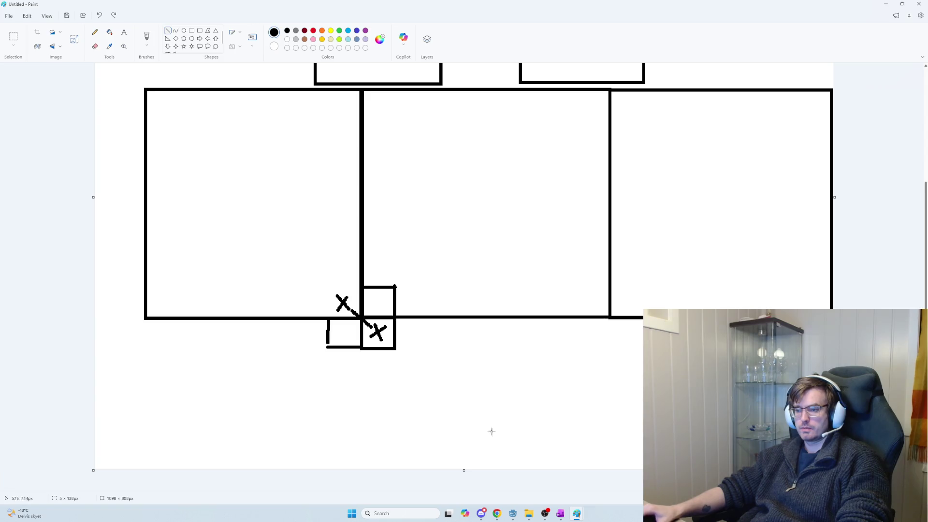
key(alt+Tab)
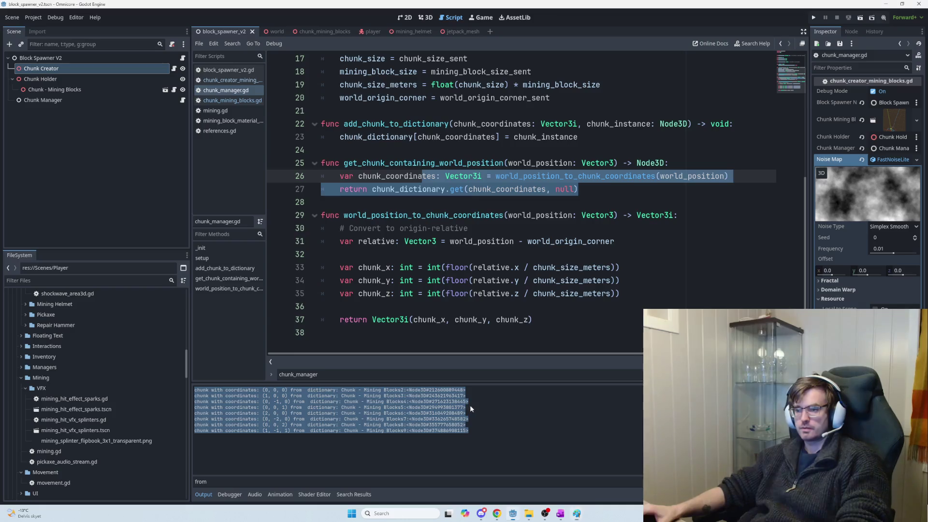
Open chunk_mining_blocks.gd and scroll to raycast_first_solid_block_local.
scroll(705, 295, up, 2)
scroll(706, 294, up, 4)
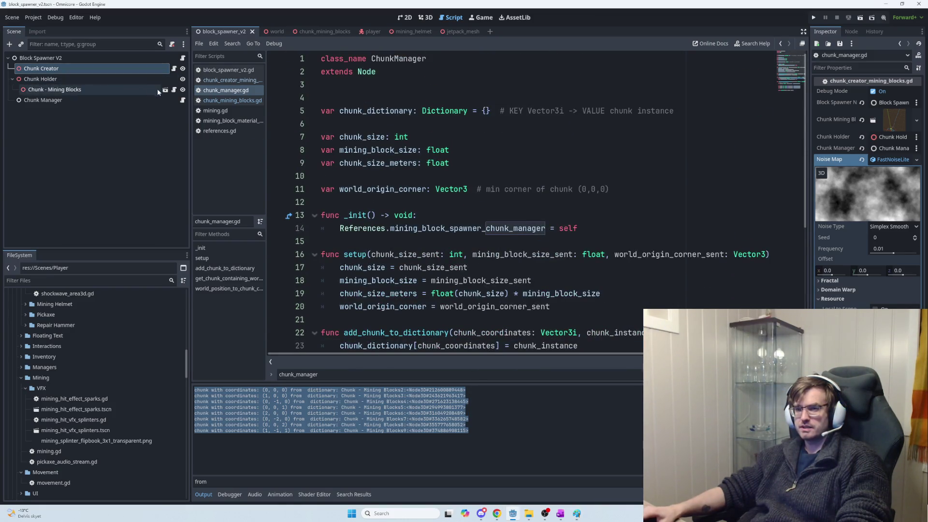
click(174, 90)
scroll(629, 278, down, 2)
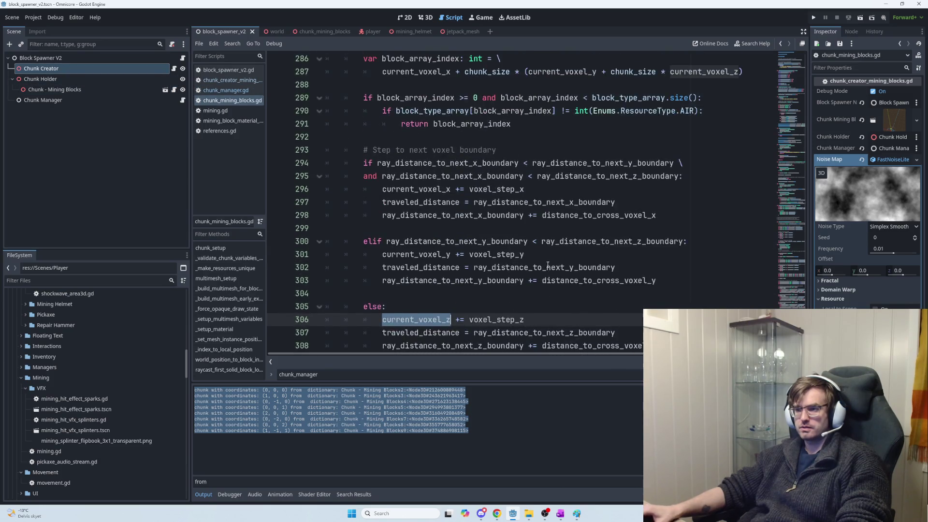
scroll(639, 280, up, 15)
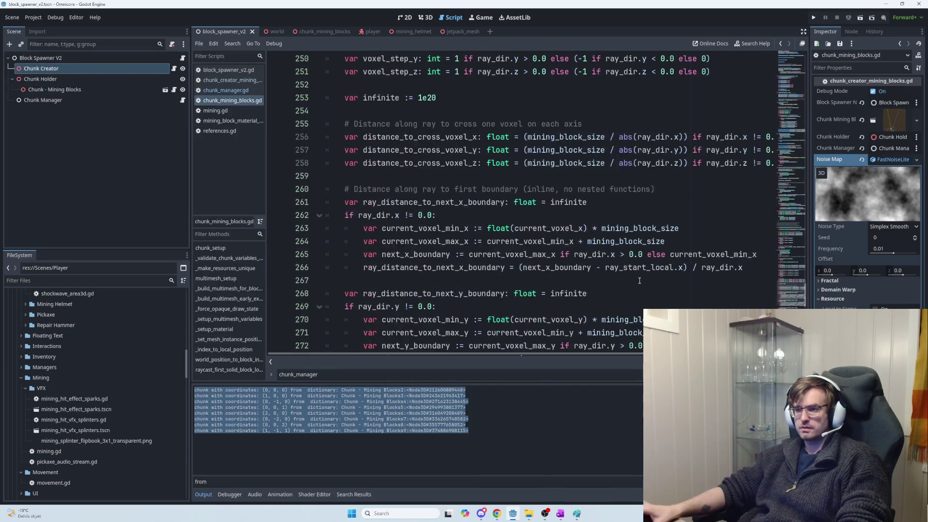
scroll(639, 280, up, 4)
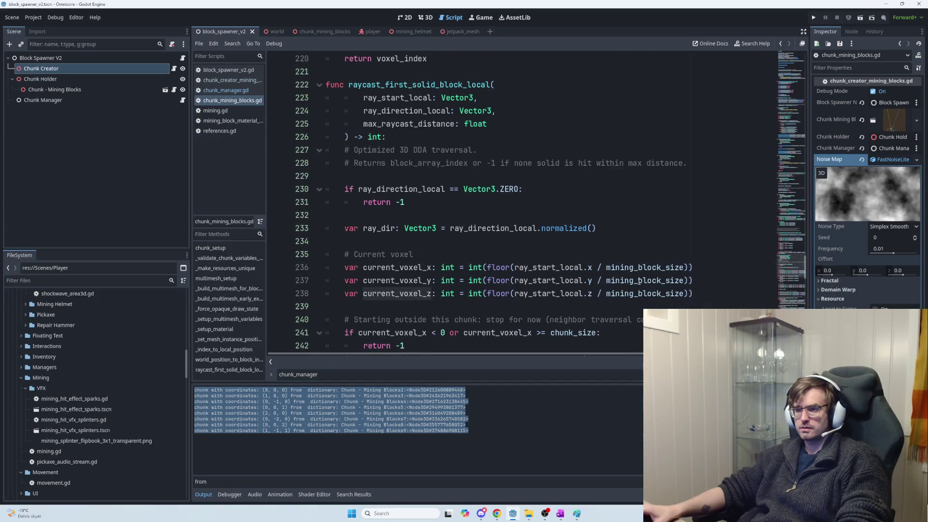
scroll(639, 282, up, 2)
scroll(639, 281, down, 4)
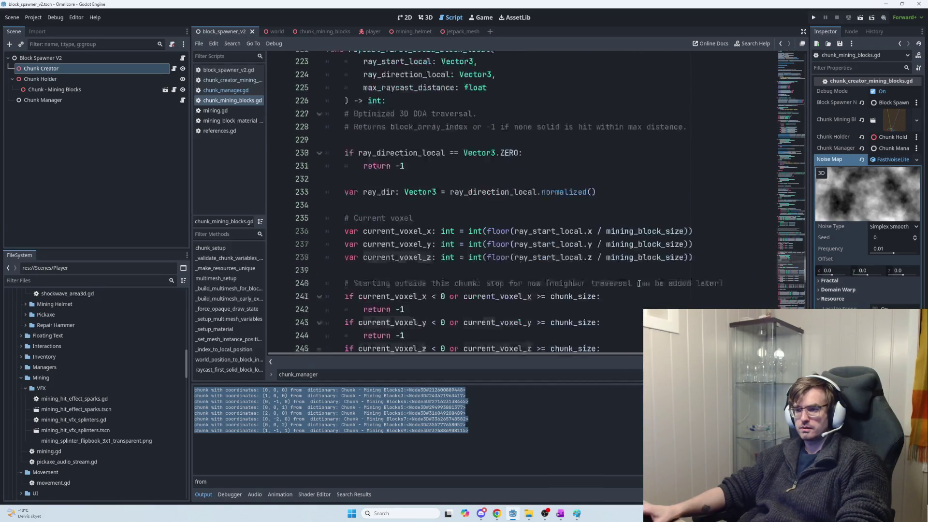
scroll(639, 285, up, 2)
scroll(638, 284, up, 2)
scroll(564, 271, down, 4)
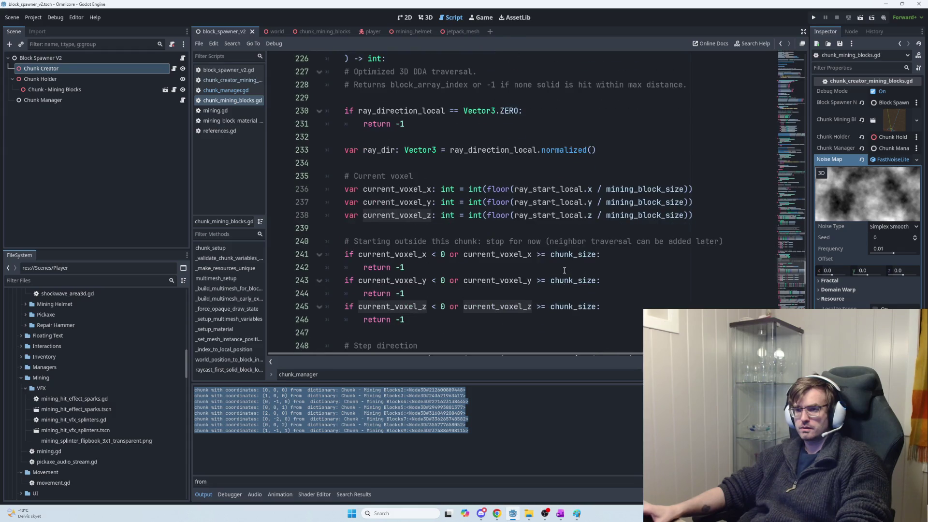
scroll(515, 259, down, 4)
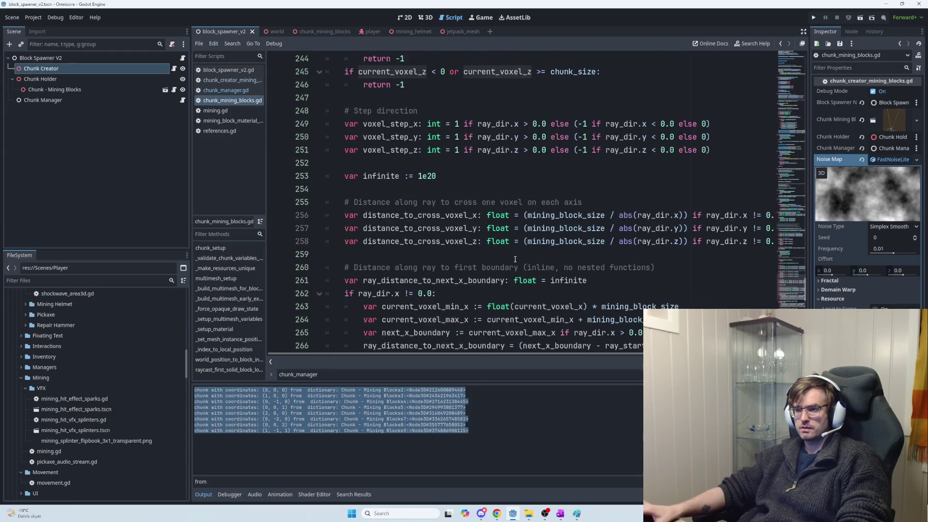
scroll(515, 259, up, 1)
Review the three outside-the-chunk checks on lines 241–246.
mouse_move(436, 197)
mouse_down()
mouse_move(348, 125)
mouse_move(339, 136)
mouse_up()
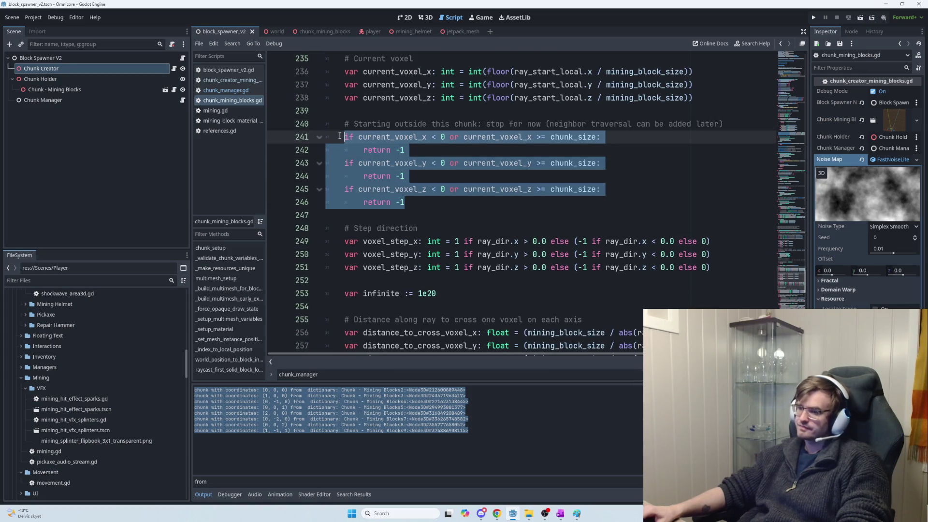
mouse_move(359, 143)
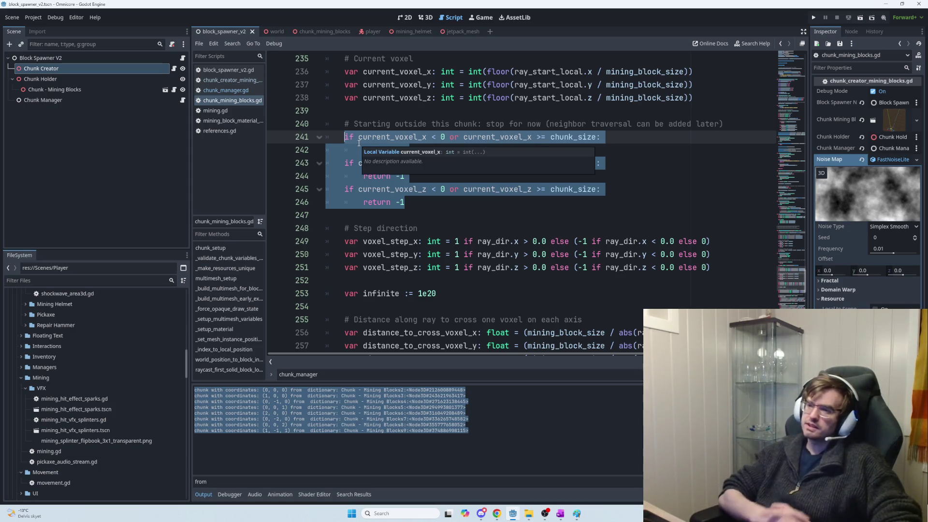
click(417, 201)
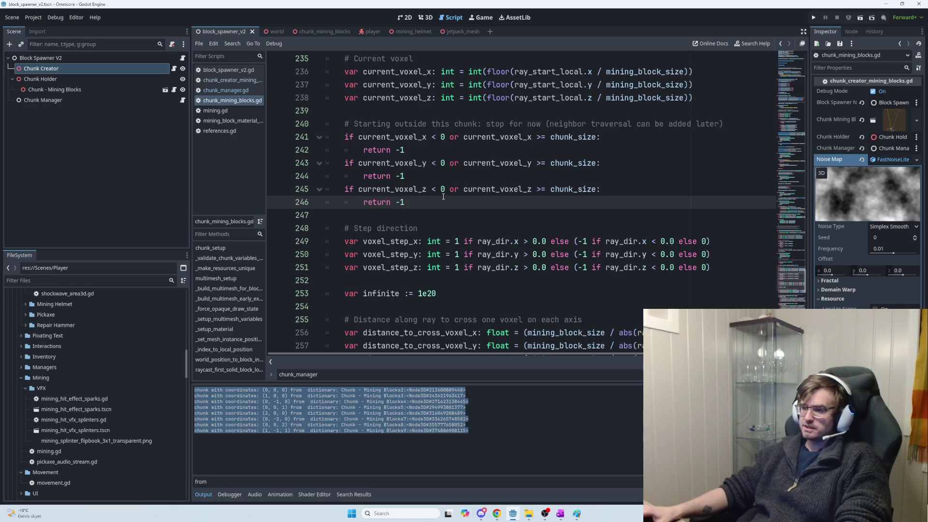
key(alt+Tab)
scroll(467, 204, up, 5)
scroll(467, 203, up, 1)
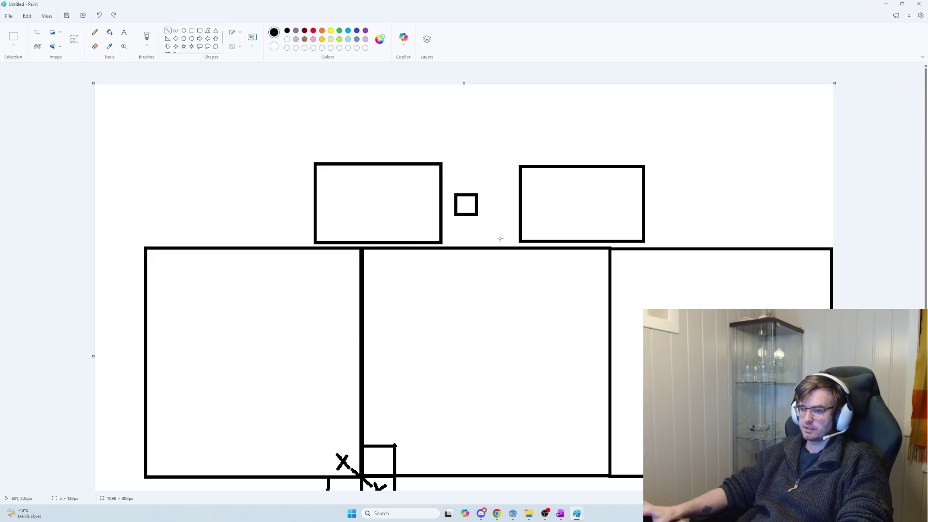
Draw a downward ray line from the small top square into the middle large box.
drag(465, 220, 465, 292)
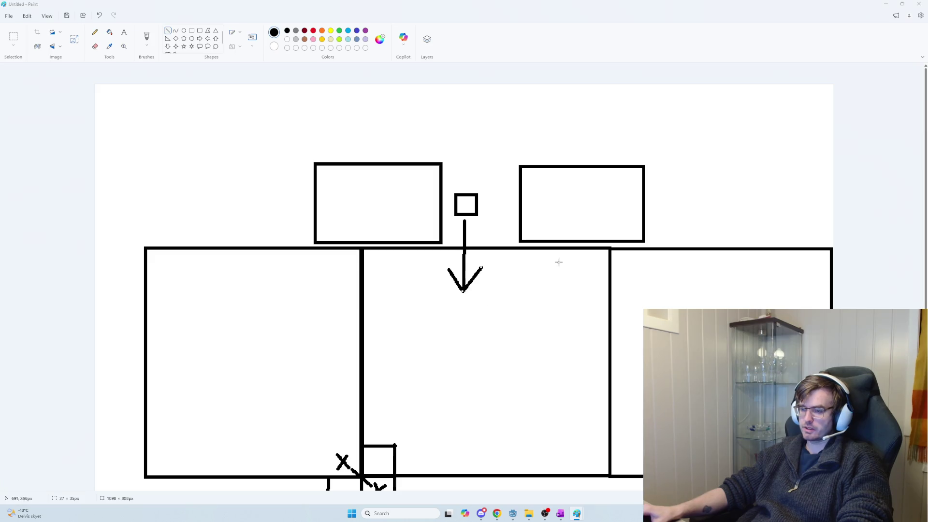
key(alt+Tab)
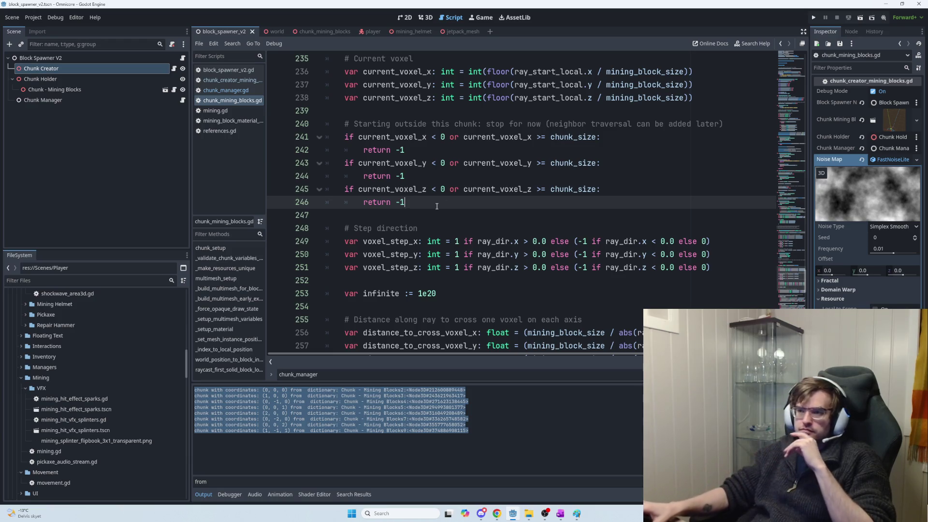
Add a comment after line 240: the ray enters chunk 0,0,0, or nothing when starting outside any cube.
scroll(437, 206, up, 3)
scroll(465, 249, down, 1)
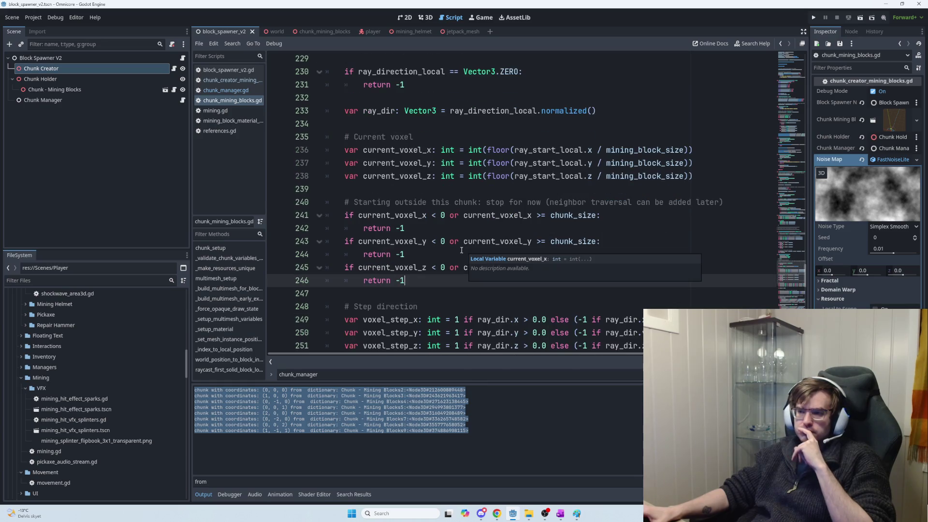
click(429, 203)
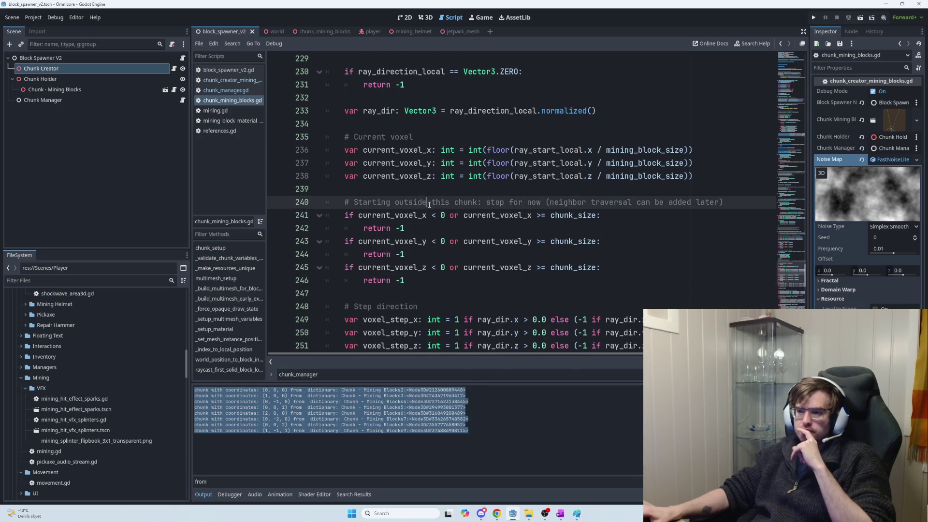
click(738, 206)
key(Return)
text(#)
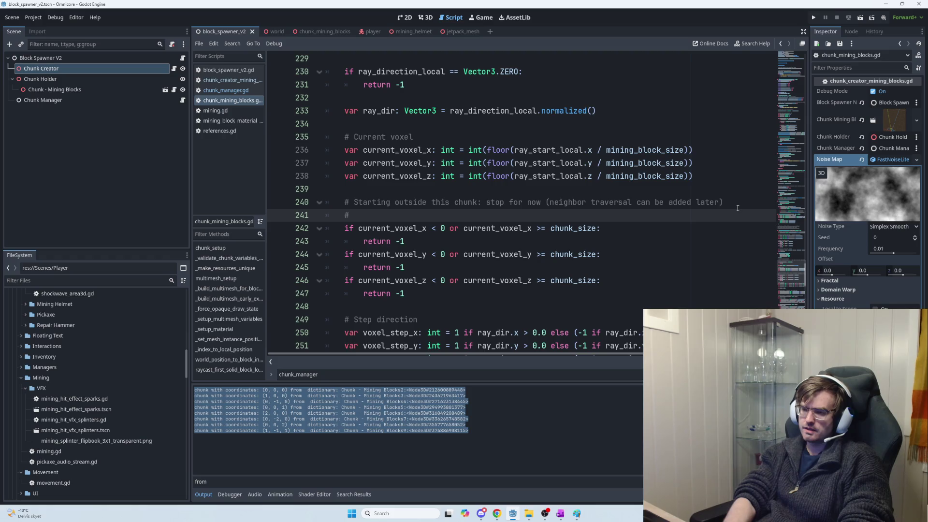
text(We can )
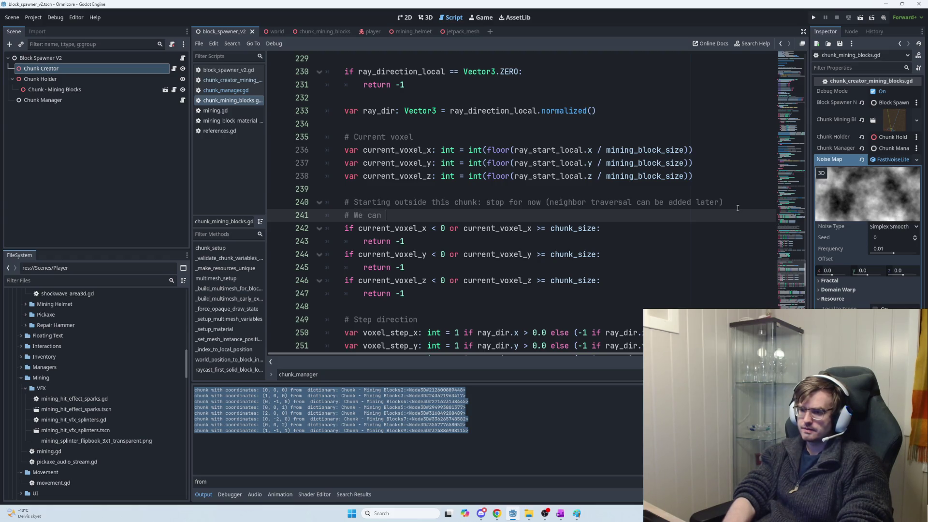
text(reliably say we are)
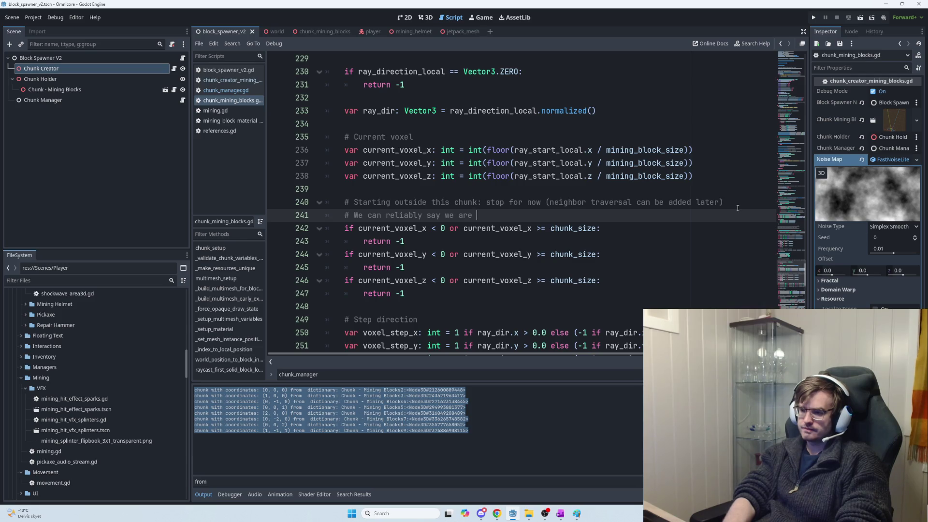
text(ter)
text(ig)
text(ng)
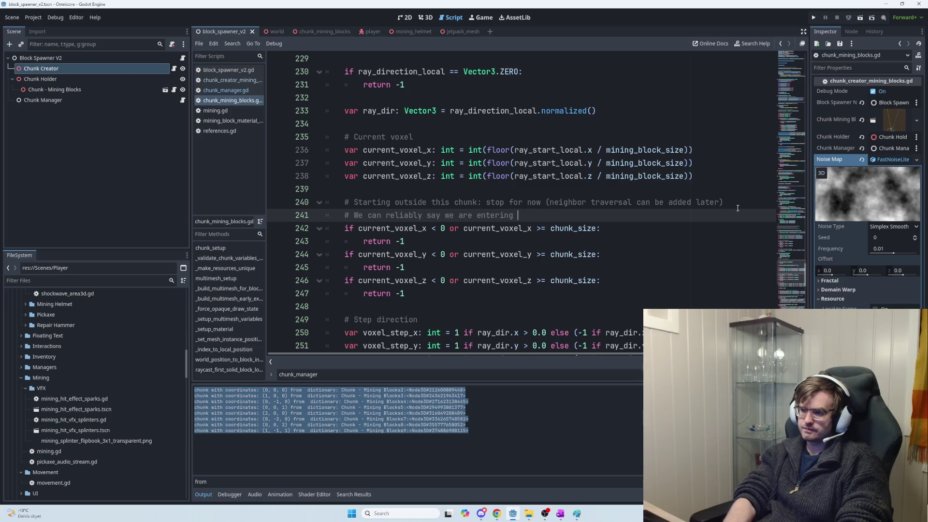
key(BackSpace)
key(BackSpace)
text(hunk 0,)
text(0,0 )
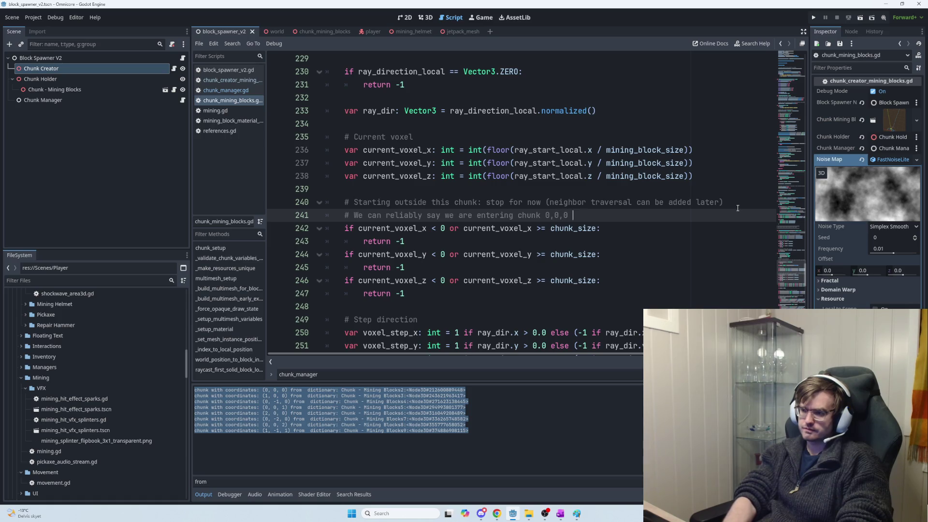
text(or nothing w)
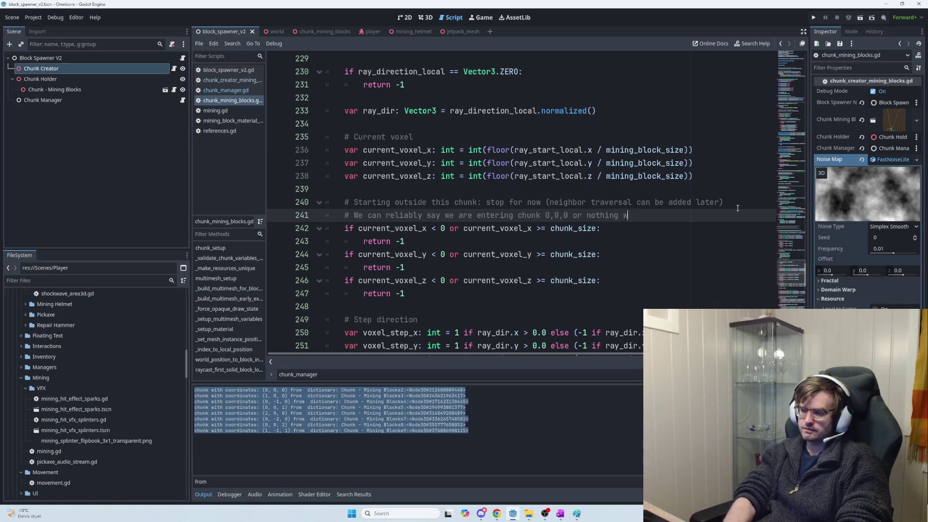
text(hen starting outside a)
text(ny cube)
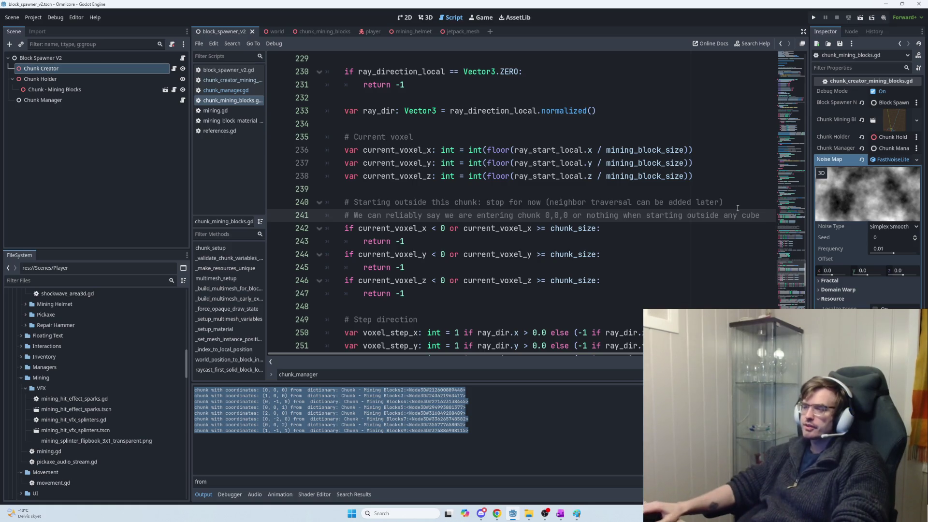
key(alt+Tab)
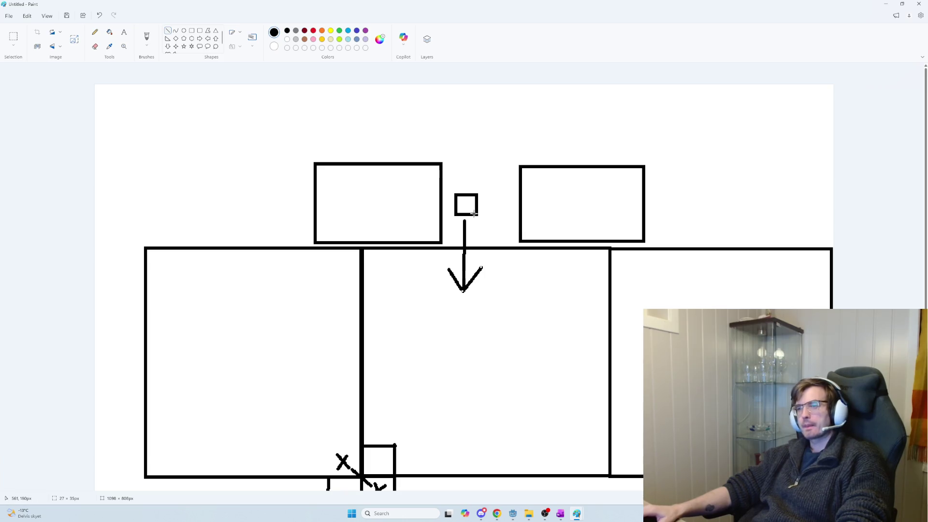
In Paint, sketch a slanted ray into the right-hand box, undoing the trial strokes and crosses.
mouse_move(486, 220)
mouse_down()
mouse_move(498, 286)
mouse_move(492, 280)
mouse_up()
key(ctrl+z)
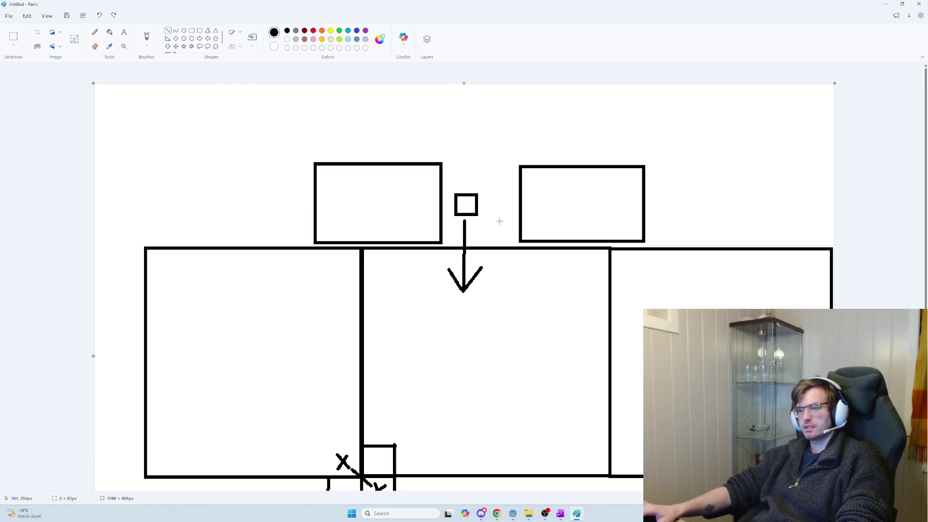
drag(684, 210, 710, 272)
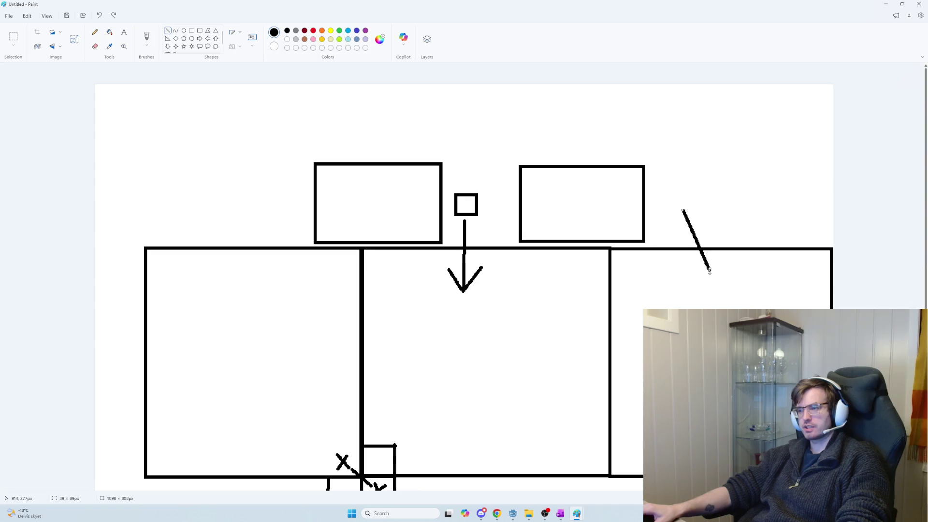
mouse_move(702, 208)
mouse_down()
mouse_move(660, 212)
mouse_move(694, 201)
mouse_move(667, 214)
mouse_move(694, 218)
mouse_up()
key(ctrl+z)
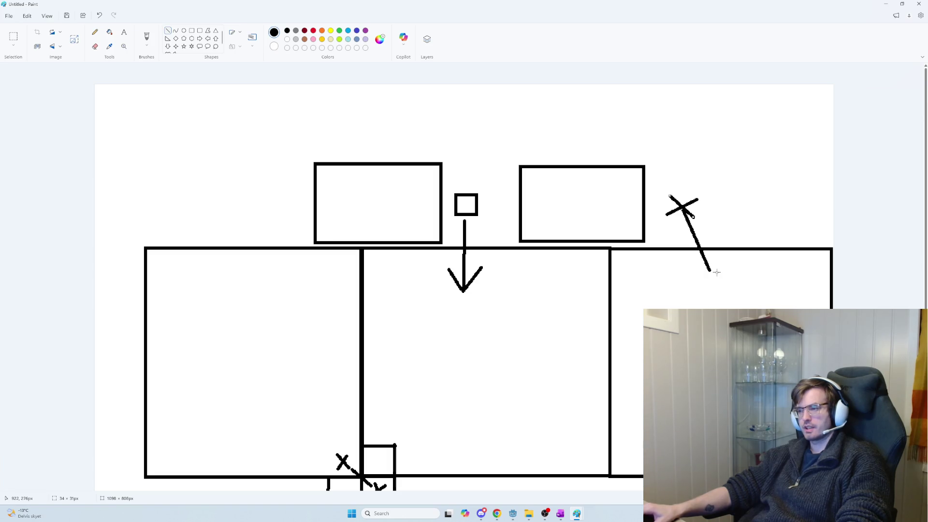
mouse_move(719, 264)
mouse_down()
mouse_move(696, 284)
mouse_move(722, 281)
mouse_move(707, 276)
mouse_move(697, 286)
mouse_up()
key(ctrl+z)
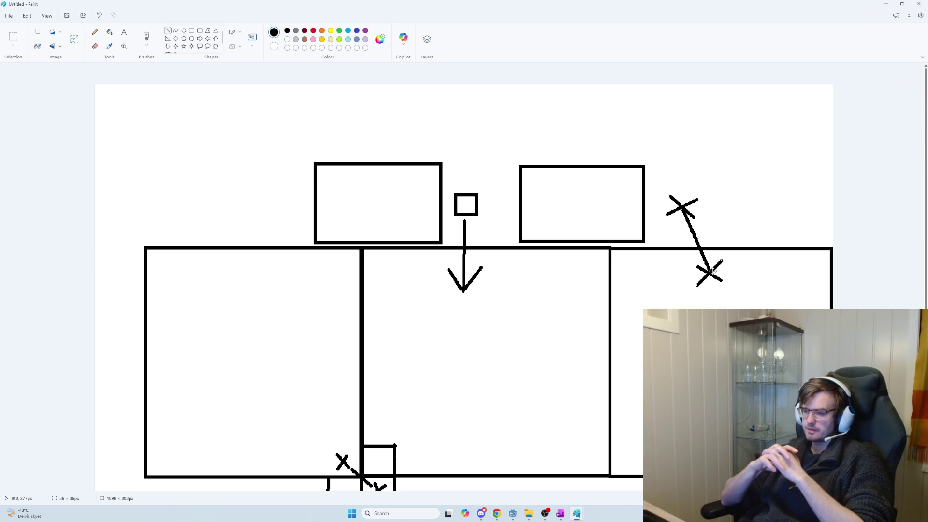
mouse_move(685, 250)
mouse_down()
mouse_move(687, 269)
mouse_move(712, 258)
mouse_move(711, 269)
mouse_up()
key(ctrl+z)
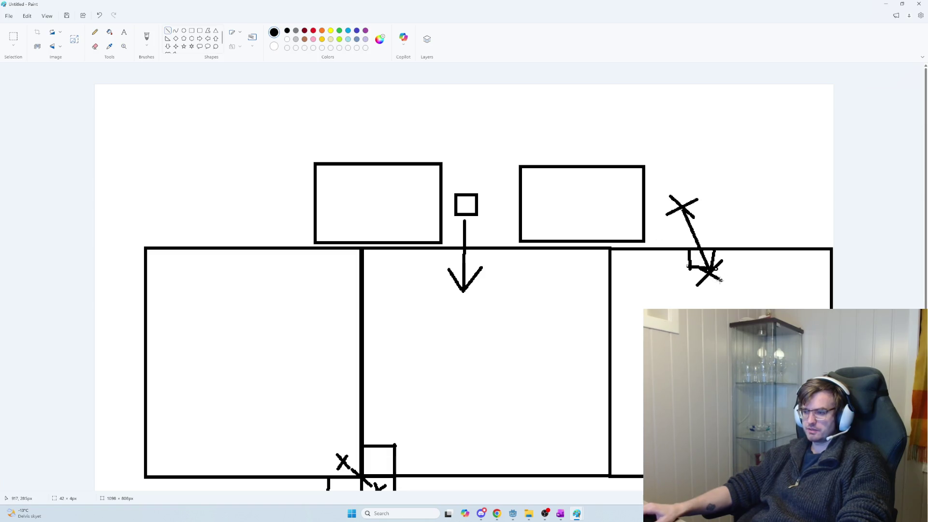
Draw a diagonal from the top-right box's corner, then bring ChatGPT back to the front.
drag(640, 238, 596, 271)
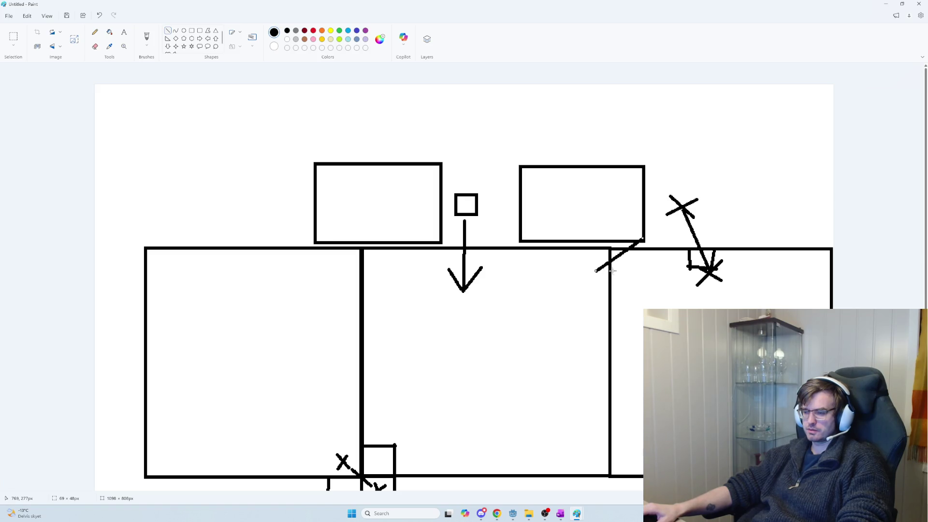
key(ctrl+z)
mouse_move(635, 244)
mouse_down()
mouse_move(589, 274)
mouse_move(630, 267)
mouse_move(590, 258)
mouse_move(594, 278)
mouse_move(591, 258)
mouse_up()
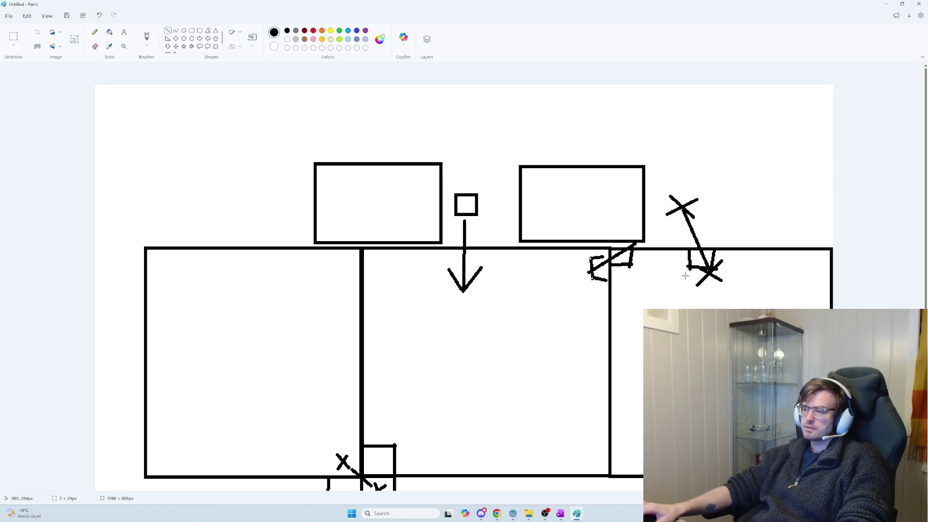
key(alt+Tab)
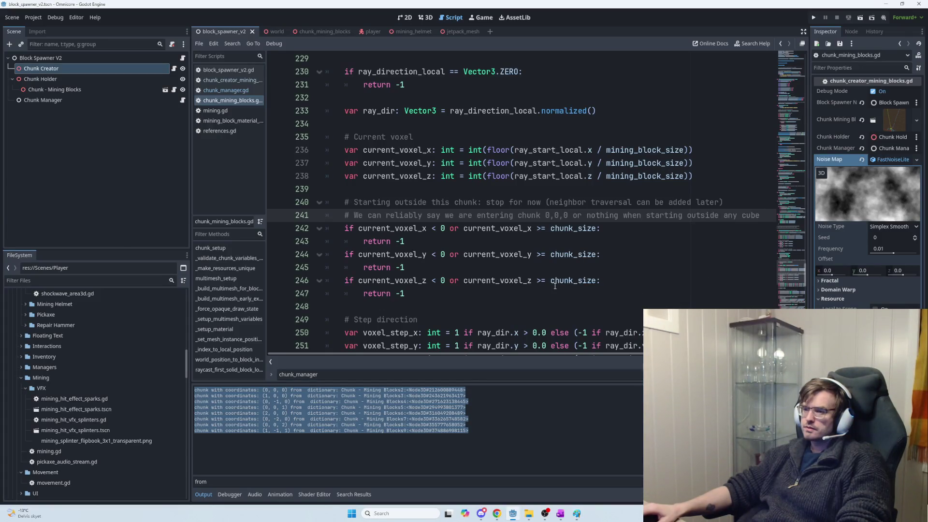
key(alt+Tab)
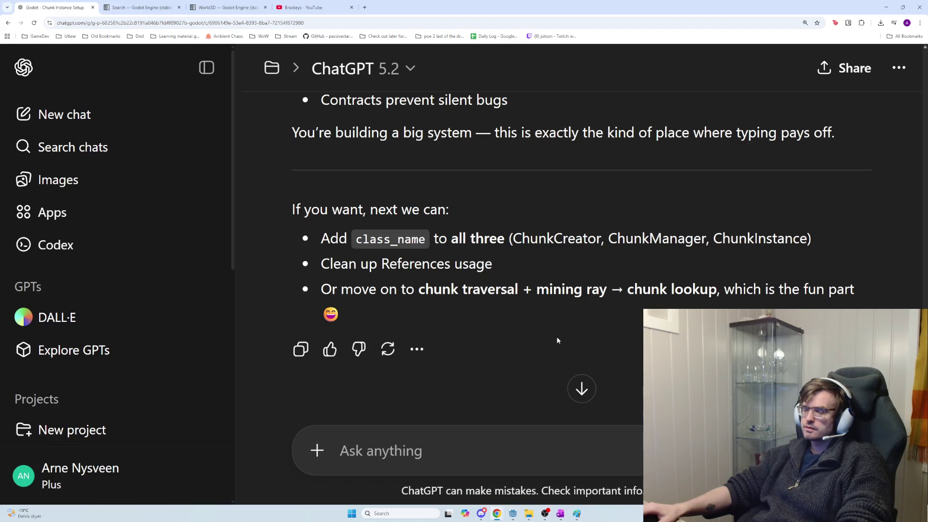
Delete the chunk 0,0,0 comment line from the bounds checks in chunk_mining_blocks.gd.
key(alt+Tab)
key(shift+Home)
key(BackSpace)
key(shift+Up)
Review ChatGPT's References usage suggestion, then return to the Godot script.
key(alt+Tab)
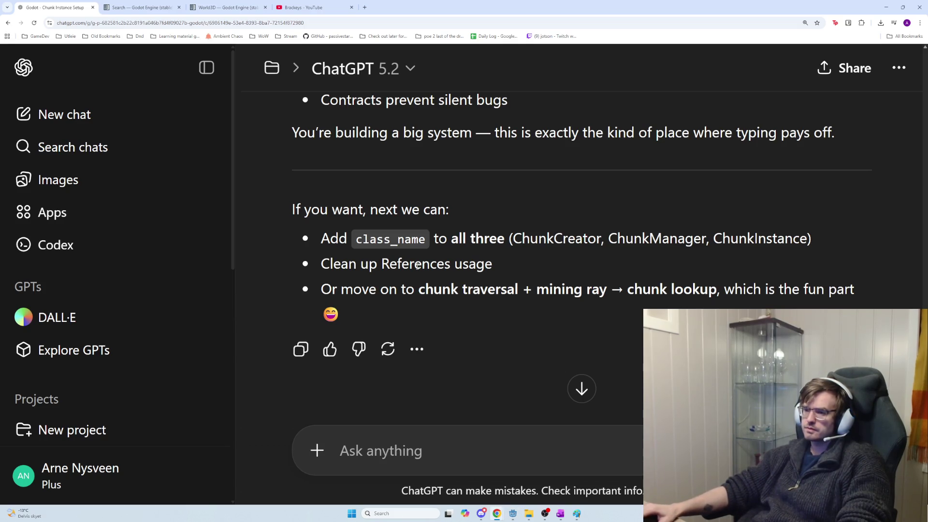
drag(434, 265, 529, 271)
click(529, 271)
key(alt+Tab)
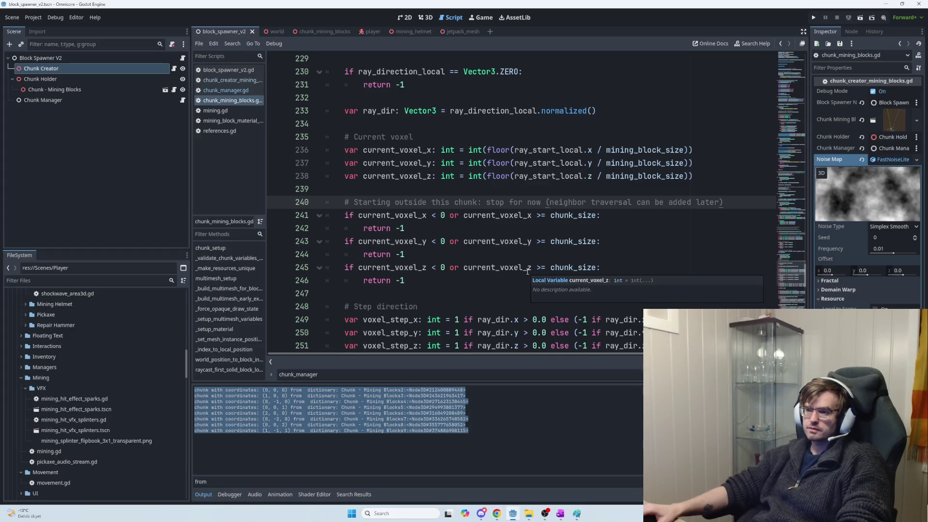
Look over the raycast's step-direction code, then switch to the ChatGPT conversation.
scroll(441, 227, down, 2)
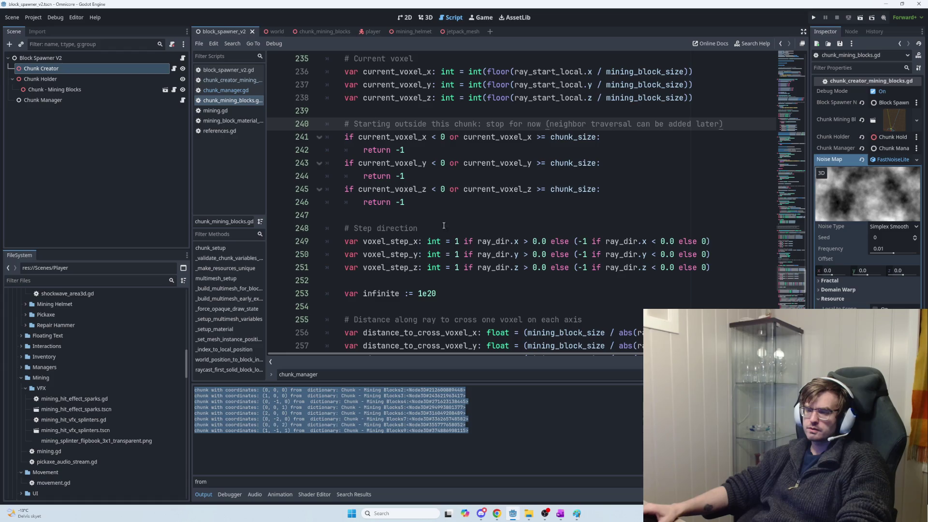
scroll(442, 227, up, 1)
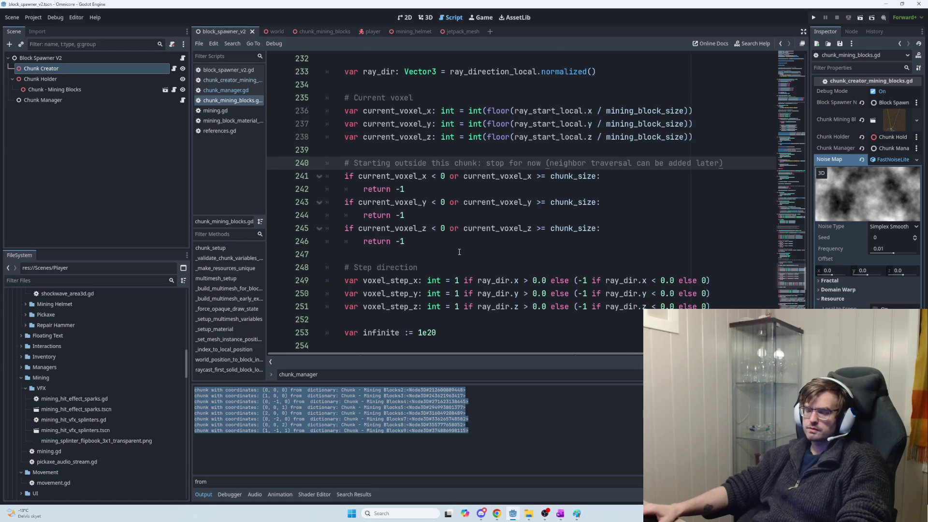
scroll(459, 252, down, 2)
scroll(459, 252, up, 3)
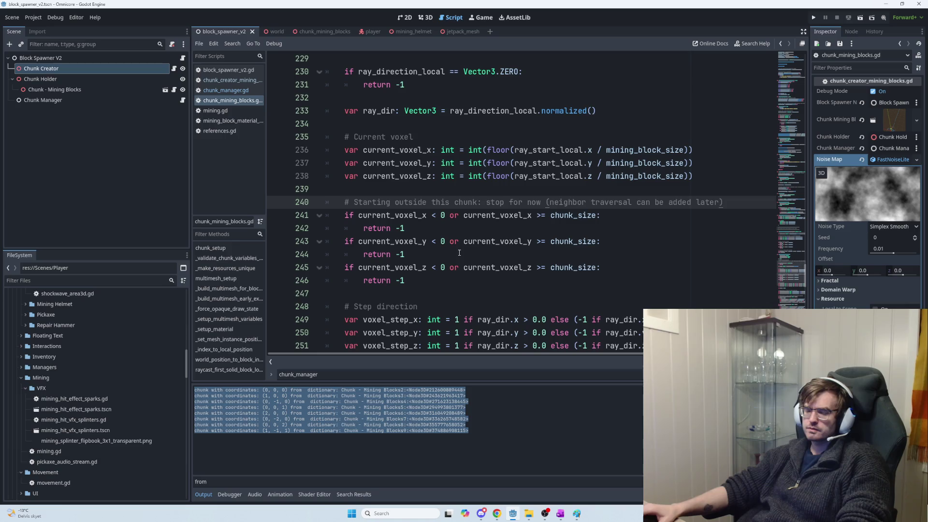
key(alt+Tab)
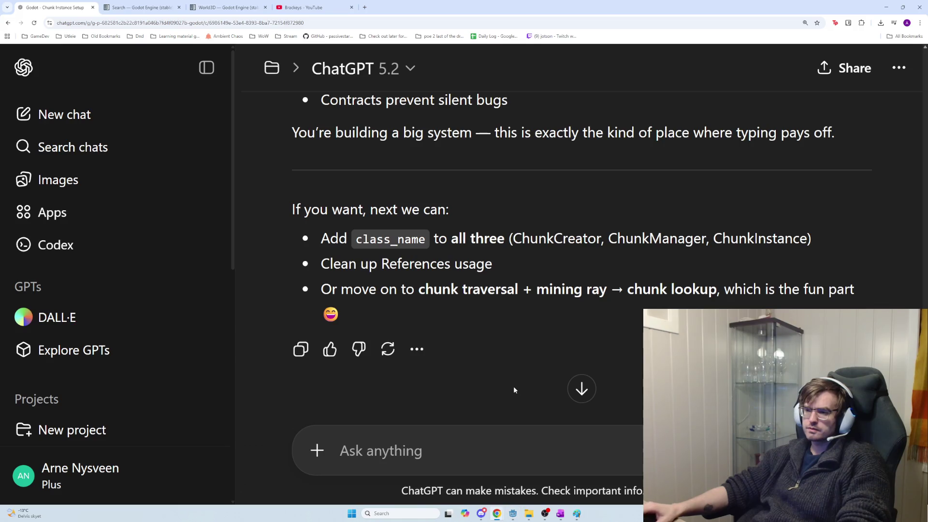
Add an empty line below the checked raycast steps on OneNote's Current task page.
click(475, 453)
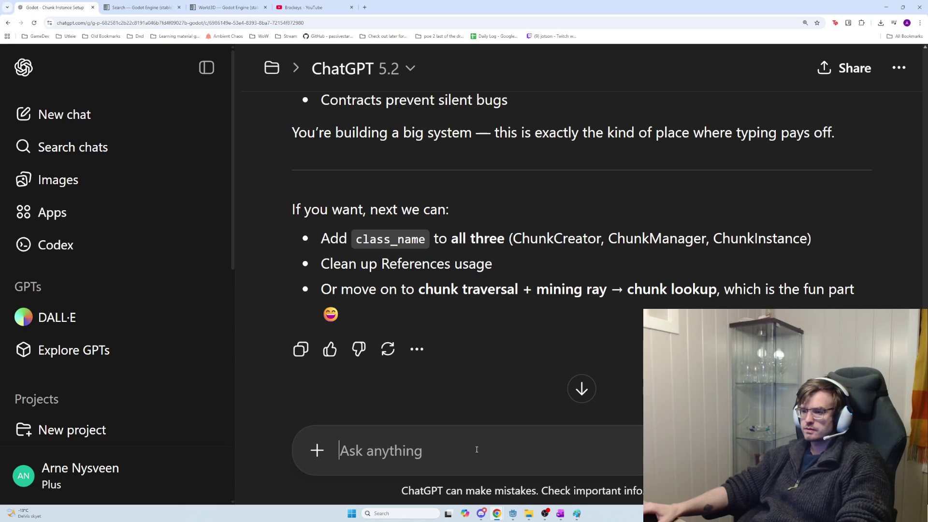
key(alt+Tab)
key(alt+Tab)
key(alt+Tab)
key(alt+Tab)
scroll(394, 368, down, 3)
key(Return)
Add an unchecked OneNote to-do reading 'When starting outside a mining block'.
key(ctrl+1)
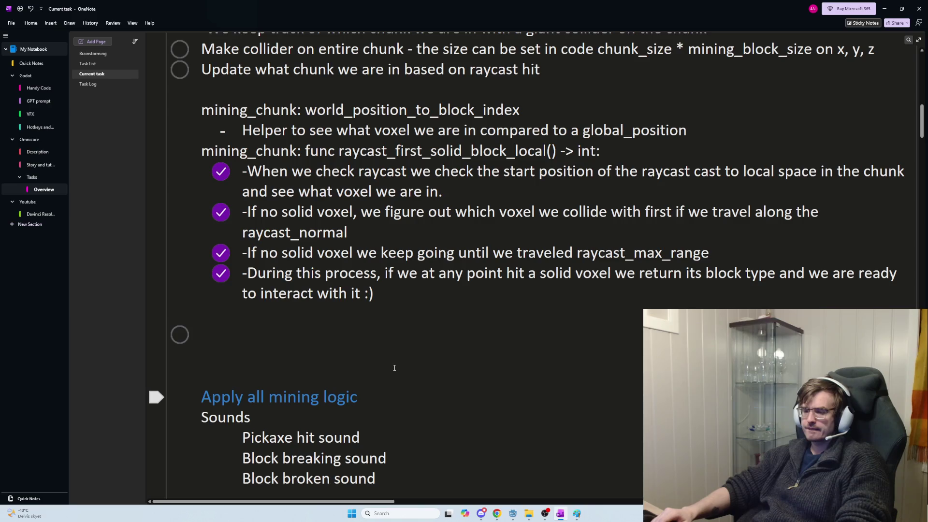
text(Wh)
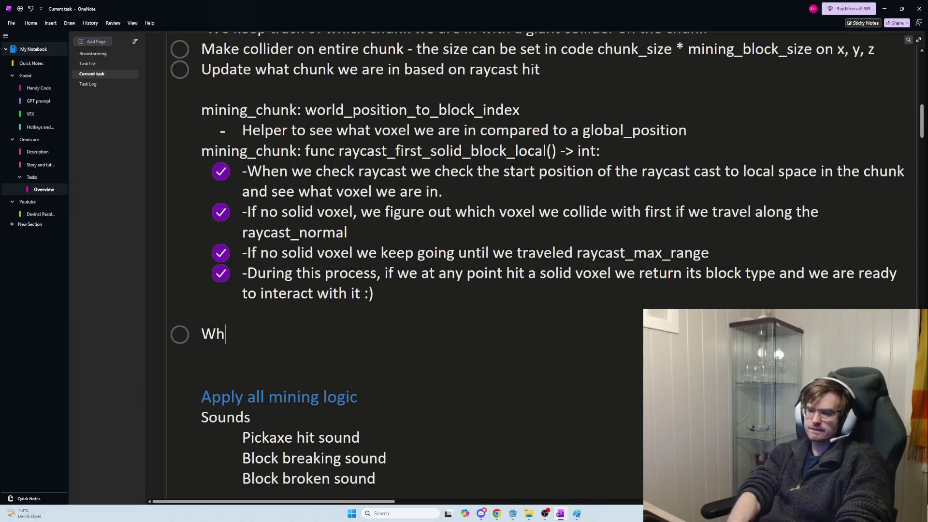
text(en starting outside)
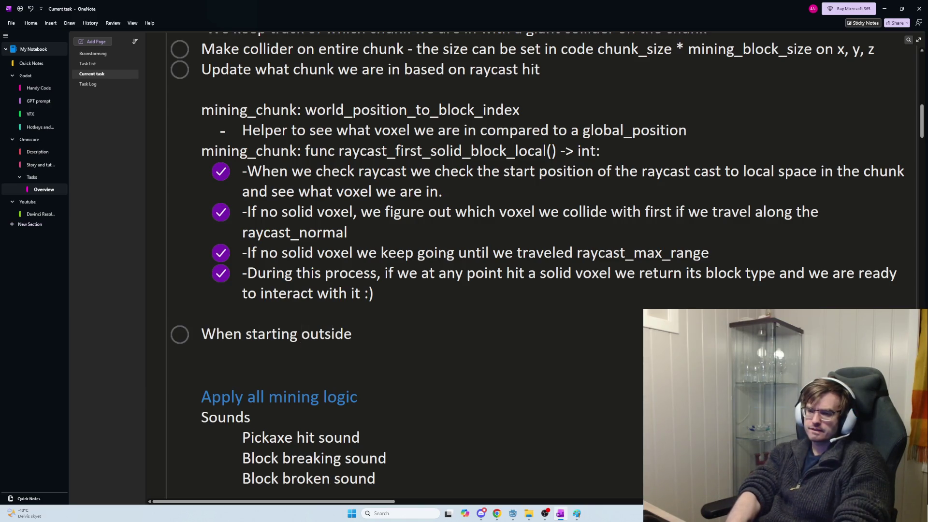
text( a mining block)
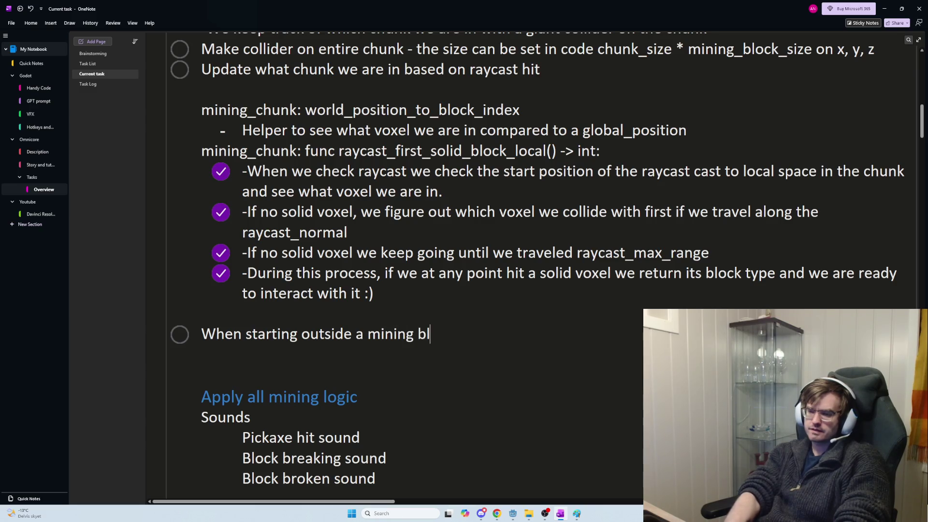
key(alt+Tab)
Select and copy all of chunk_mining_blocks.gd's code, then return to the ChatGPT prompt box.
mouse_move(458, 268)
mouse_down()
mouse_move(342, 196)
mouse_move(472, 277)
mouse_up()
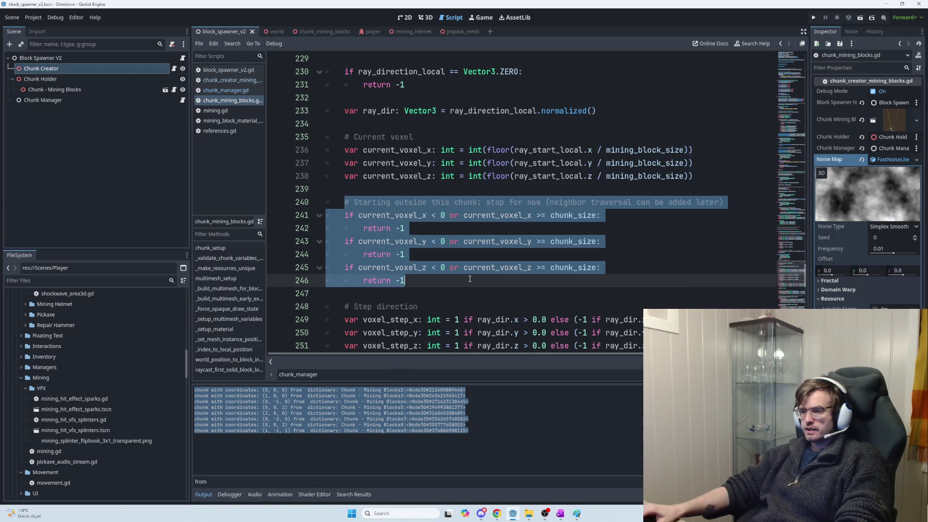
click(471, 278)
key(ctrl+a)
key(alt+Tab)
key(alt+Tab)
click(435, 442)
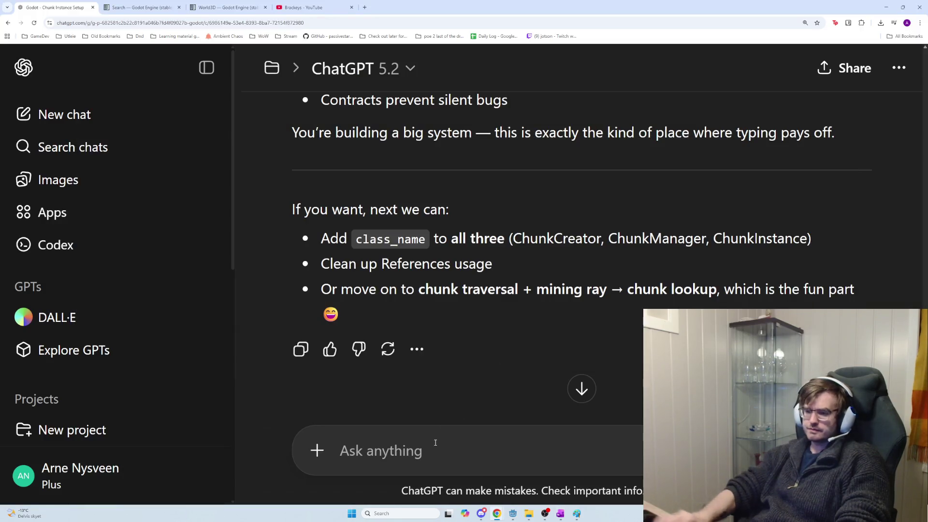
Begin the ChatGPT message proposing to go one step at a time, and paste the full script.
text(We can do it one step at the time, )
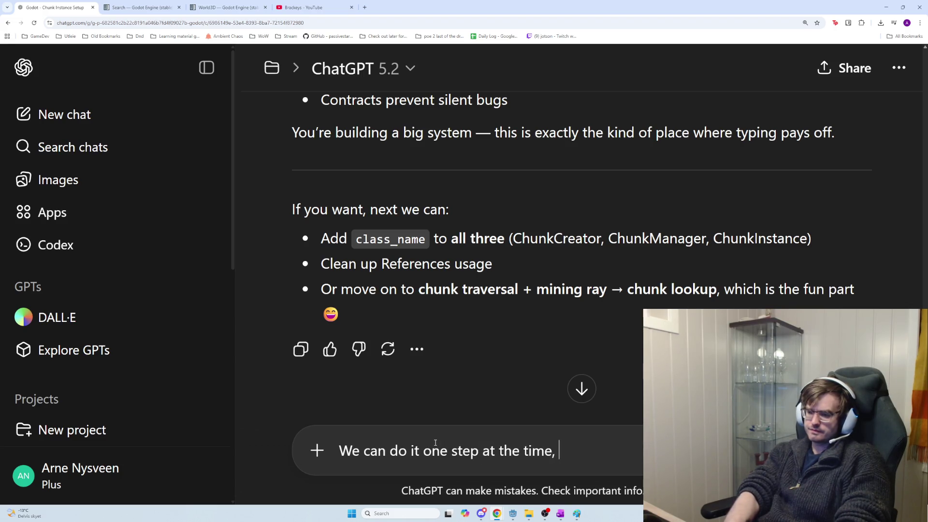
text(so let's start w)
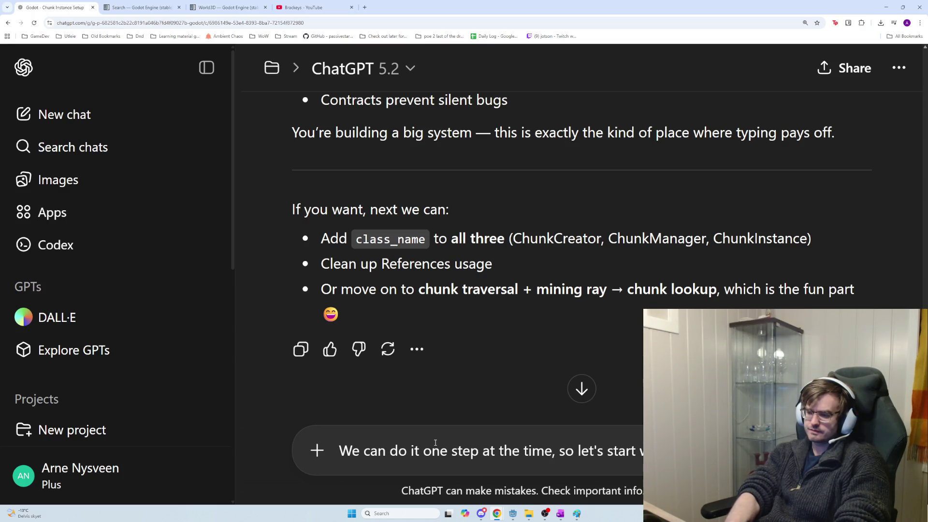
text(ome)
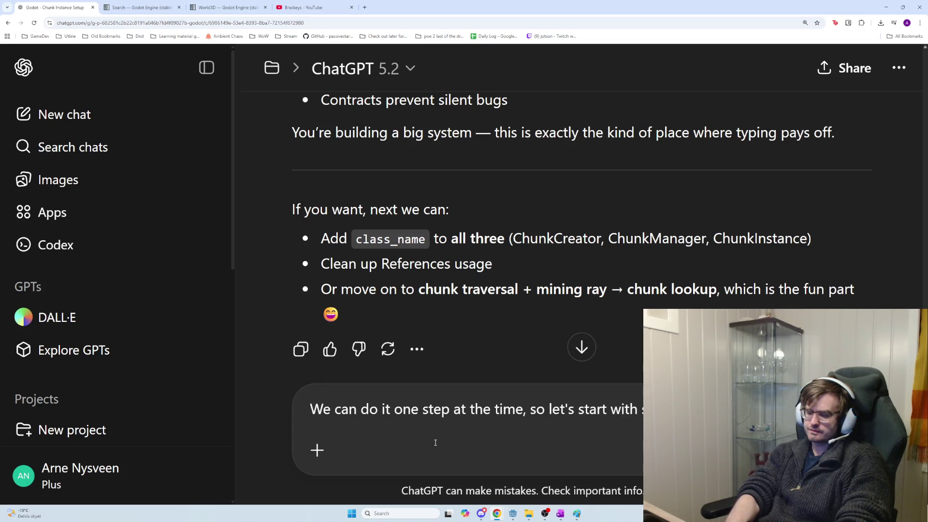
key(shift+Return)
key(ctrl+v)
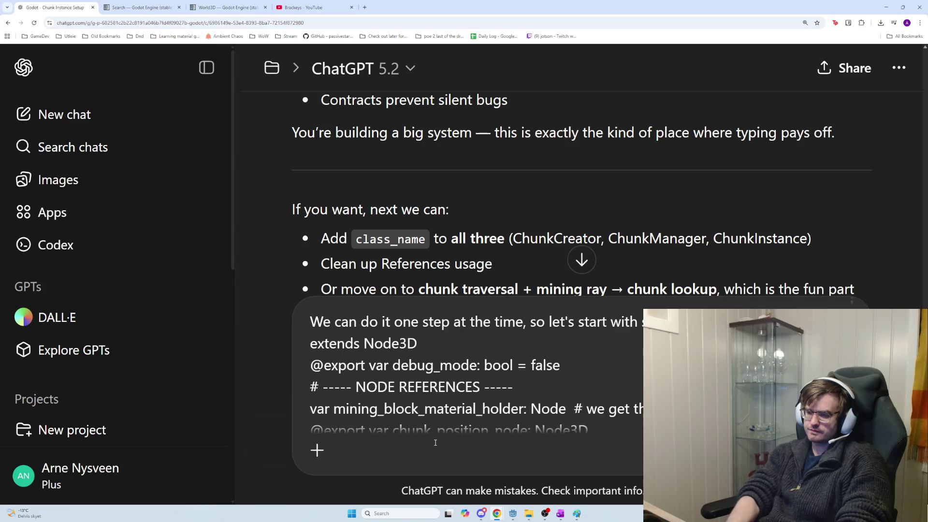
key(shift+Return)
key(shift+Return)
key(shift+Return)
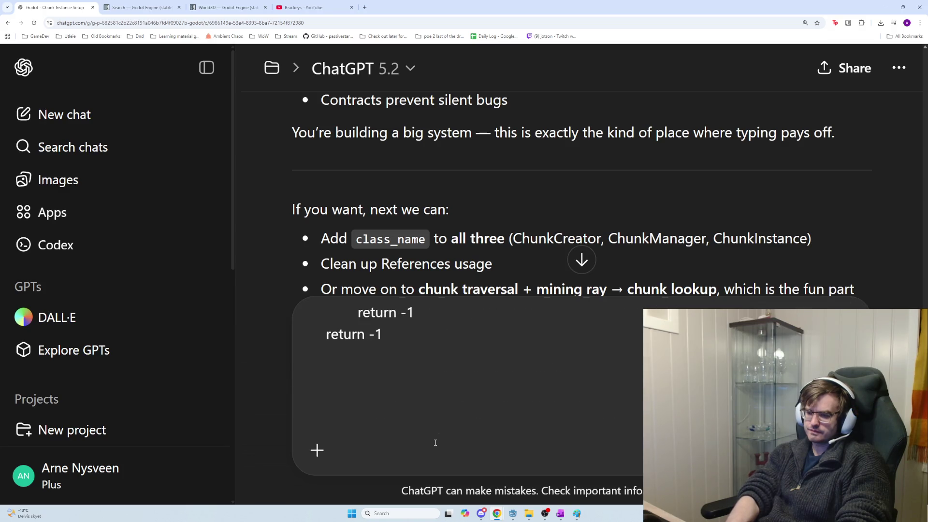
Explain, with 99% certainty, that mining enters chunk 0,0,0 and creates chunks downward; leave the general solution open.
text(Honestly I can with 99% certain)
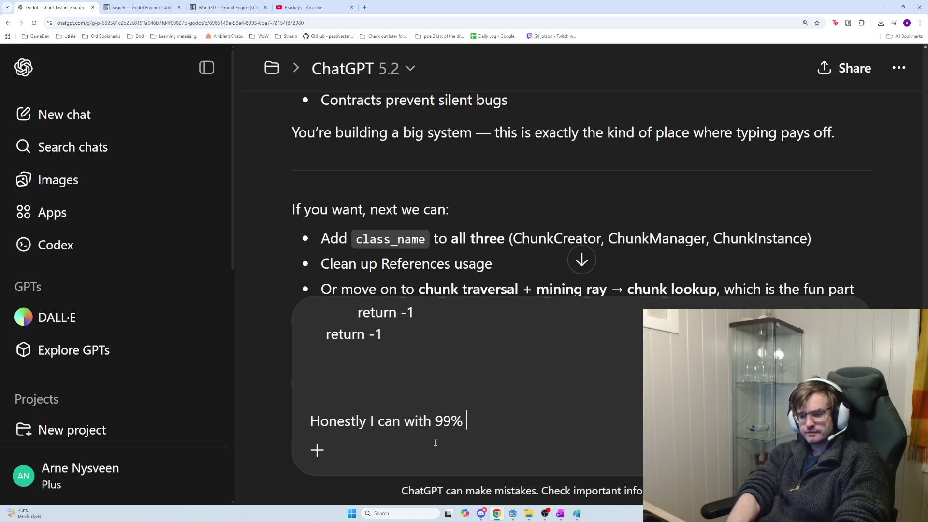
text(ty)
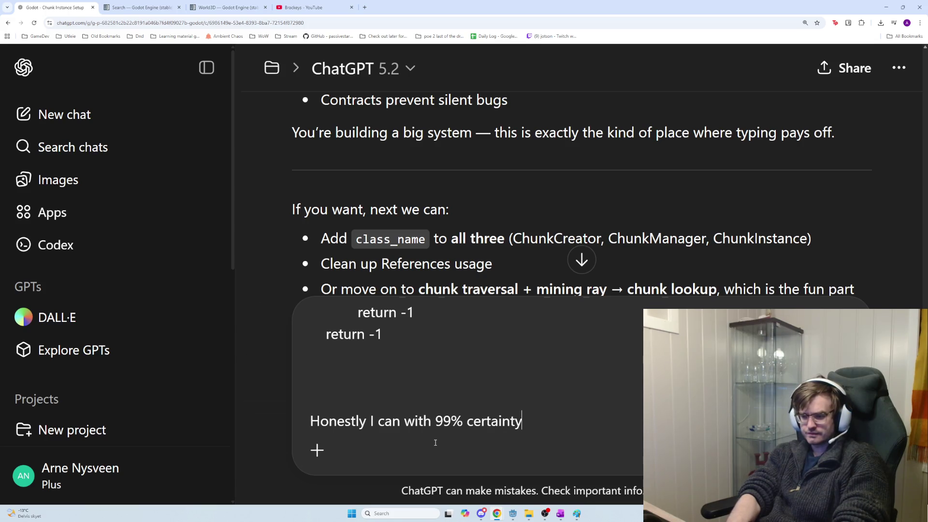
text( say that this will m)
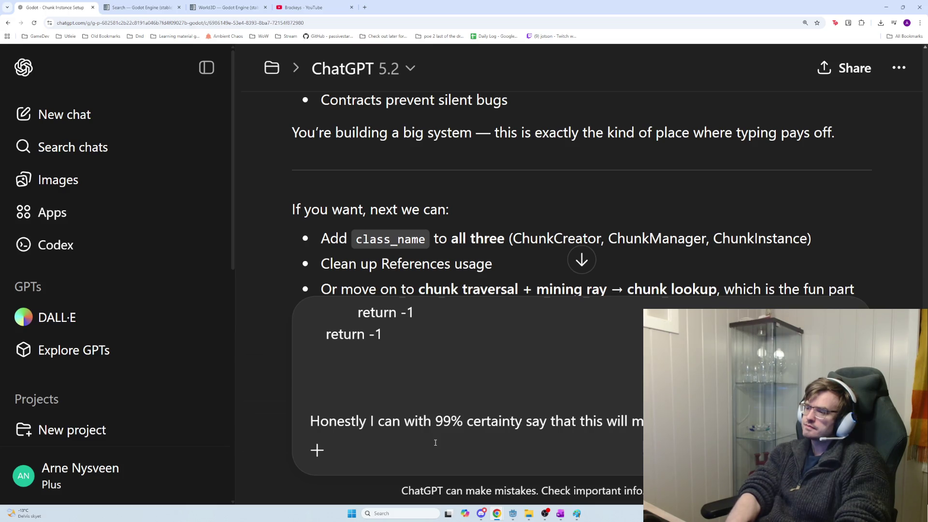
text(chunk 0,0,0, )
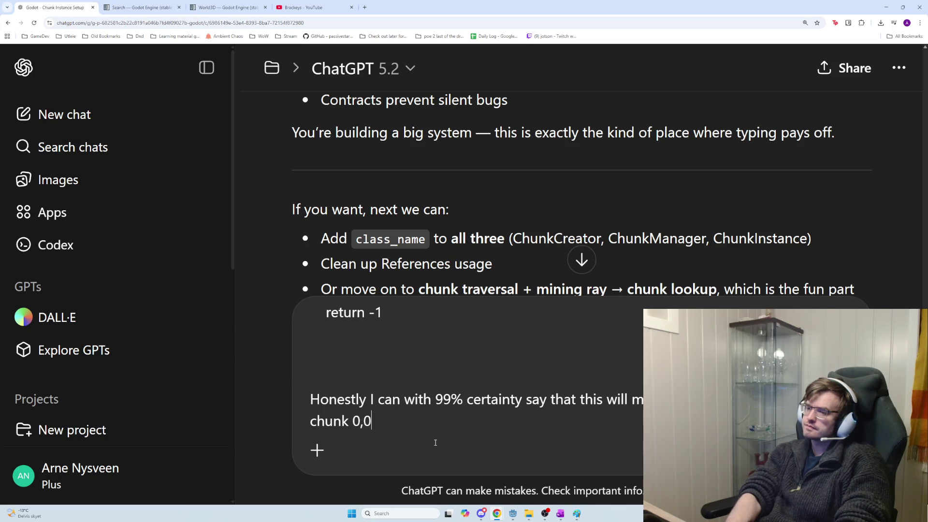
text(because )
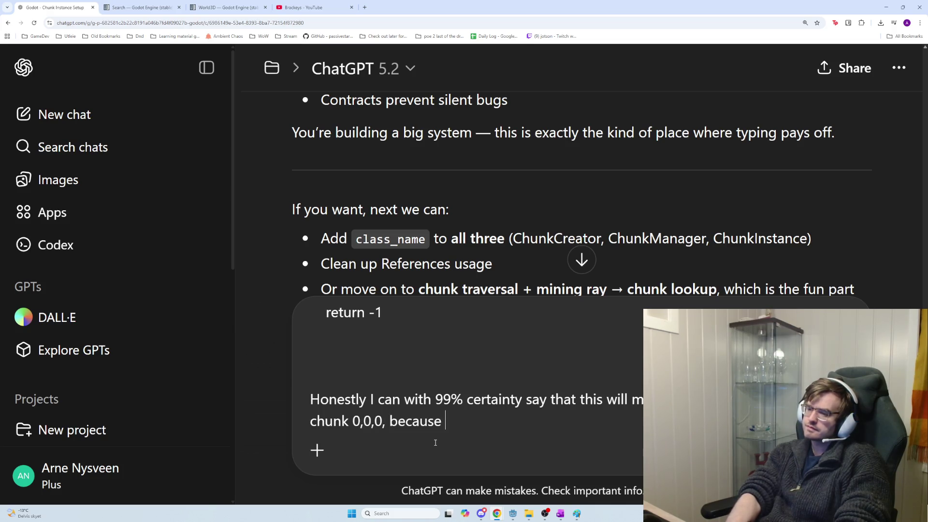
text(after that )
text(you enter the)
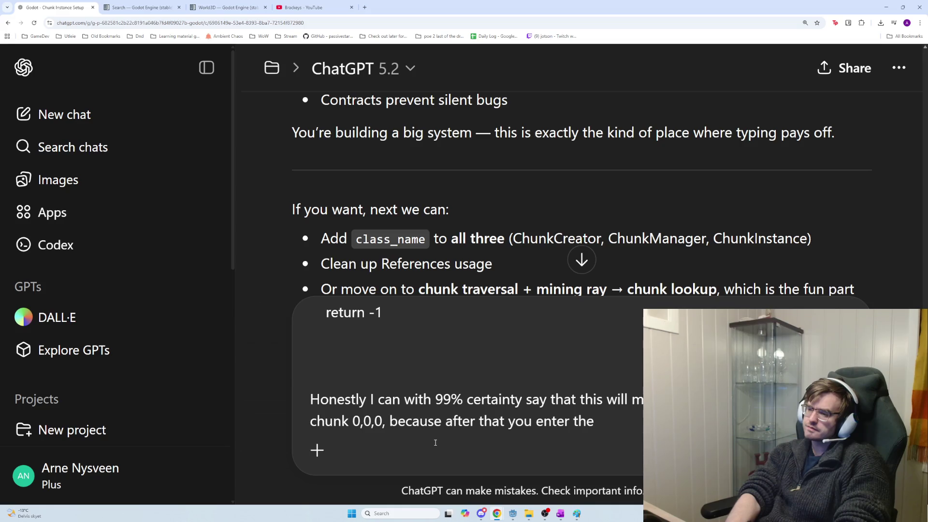
key(BackSpace)
key(BackSpace)
key(BackSpace)
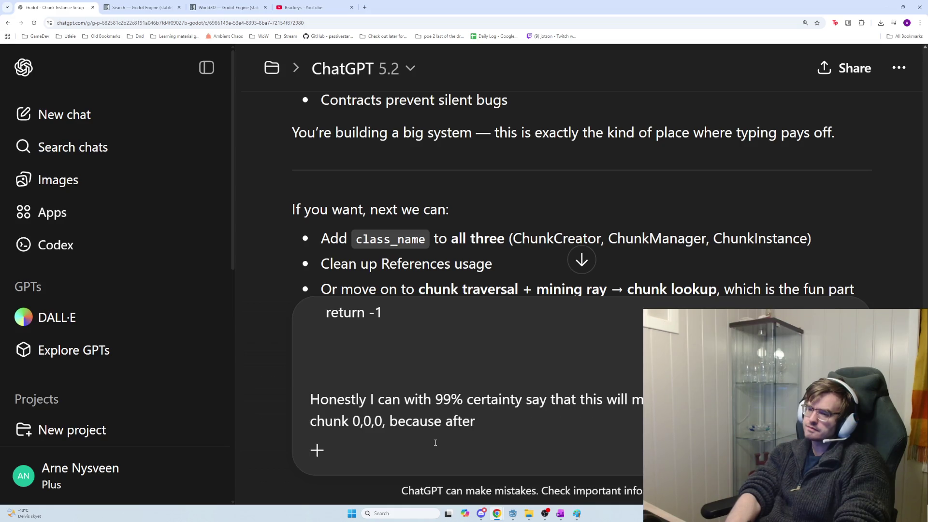
text(you have to enter h)
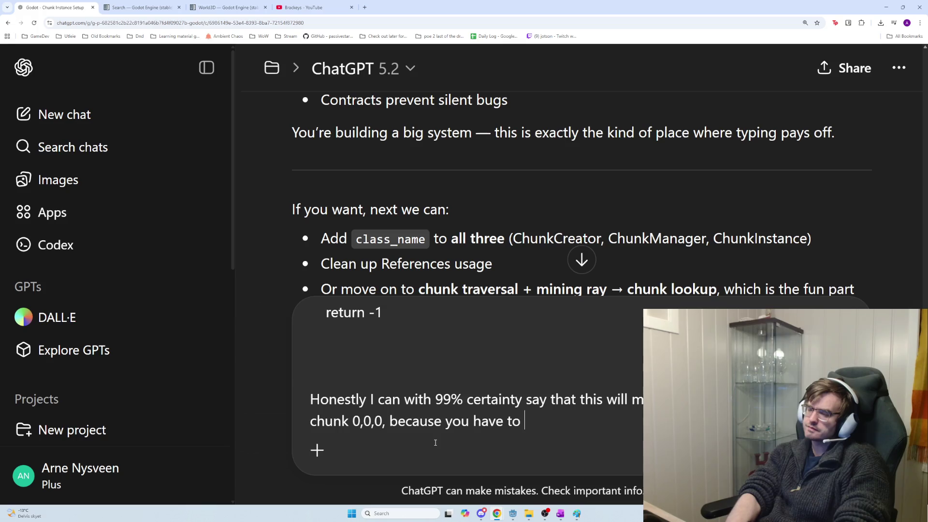
key(BackSpace)
text(chunk 0,0,)
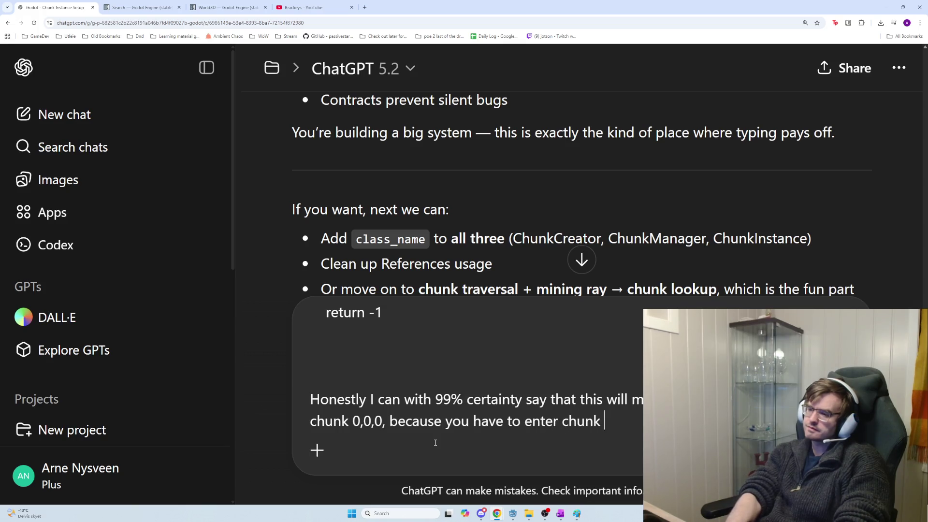
text(0 t )
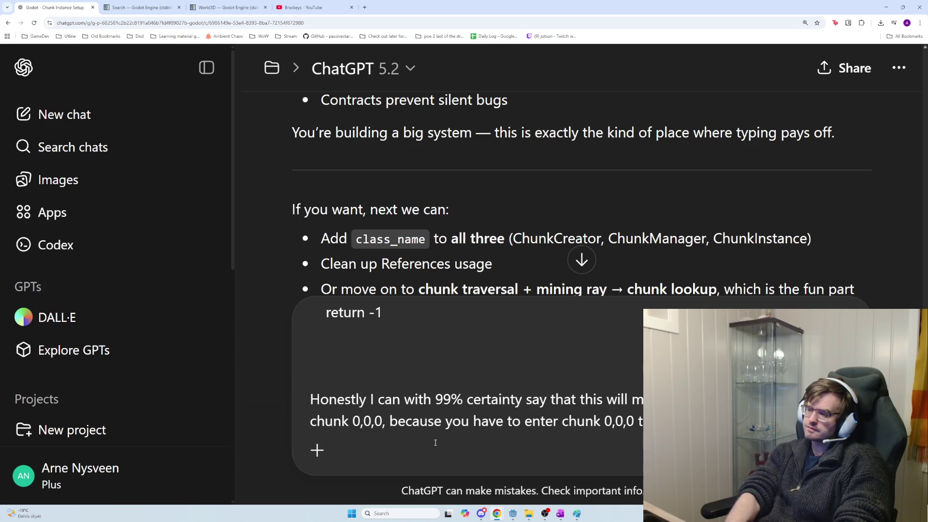
text(mine continually create hu)
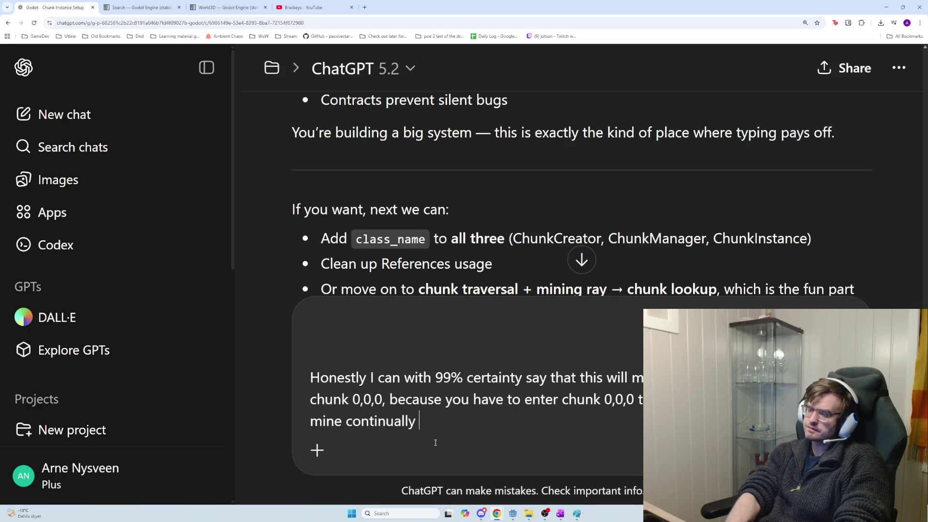
key(BackSpace)
key(BackSpace)
text(ch)
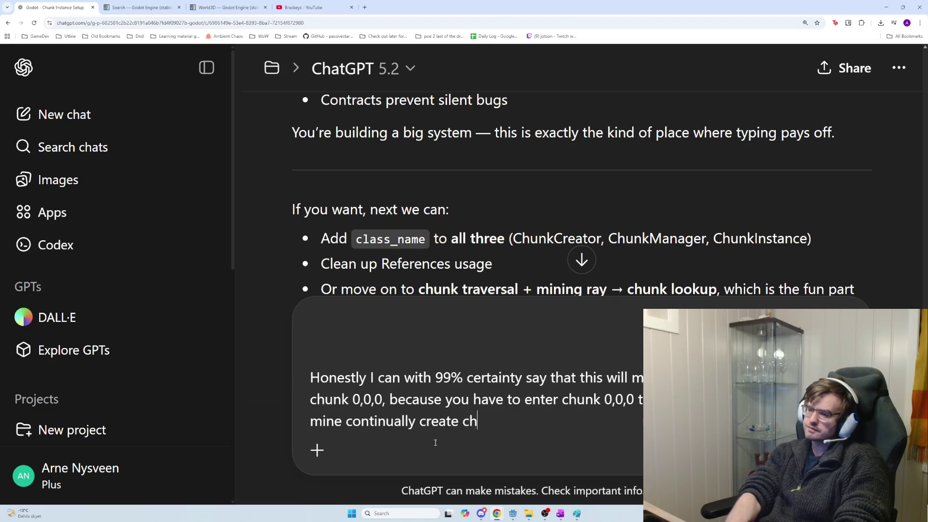
text(unsks as )
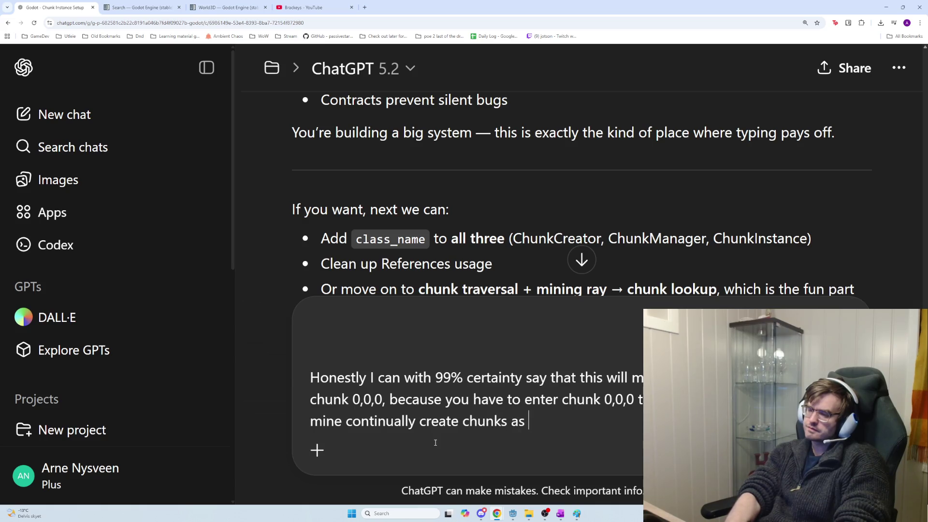
text(you proceed dow)
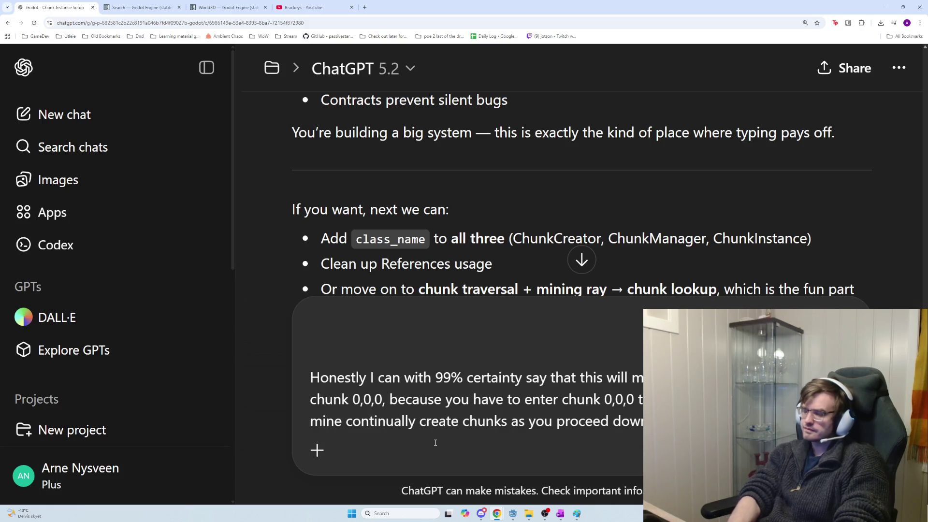
key(shift+Return)
key(shift+Return)
text(But it's up to )
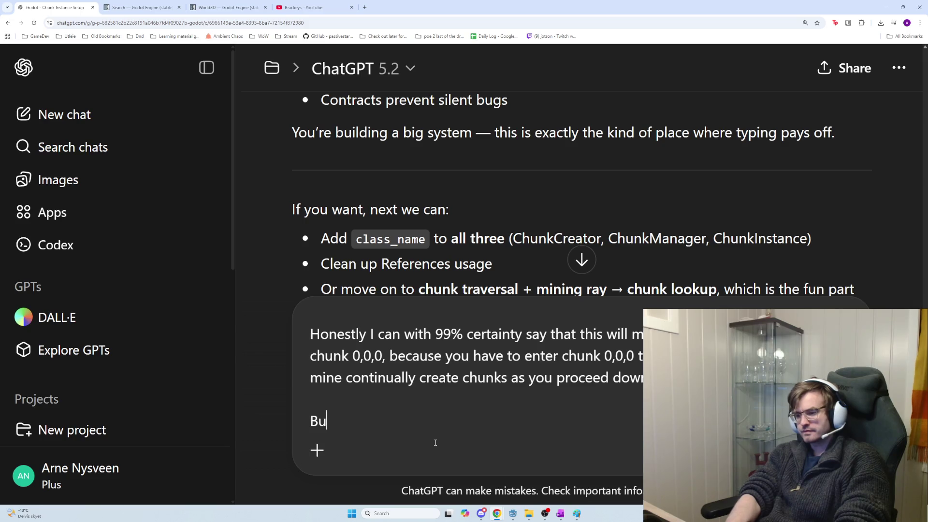
text(you i)
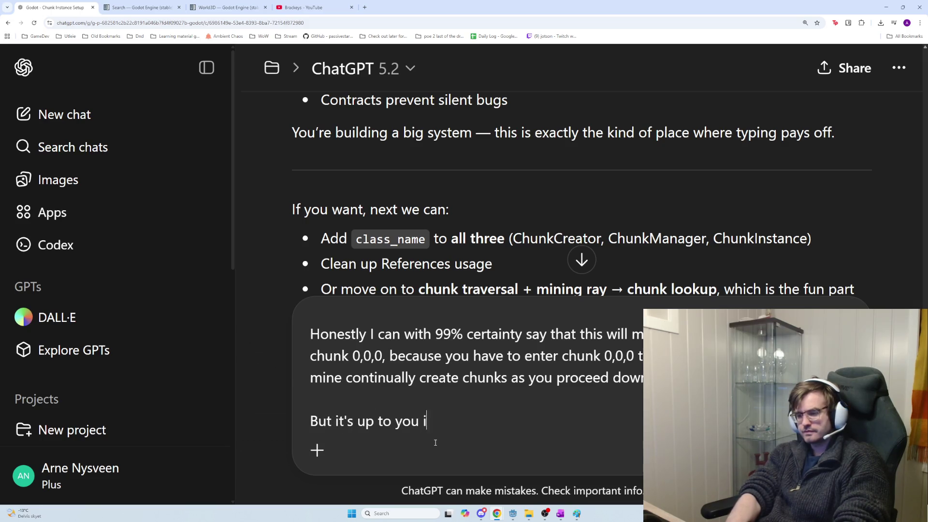
text(f you want a general )
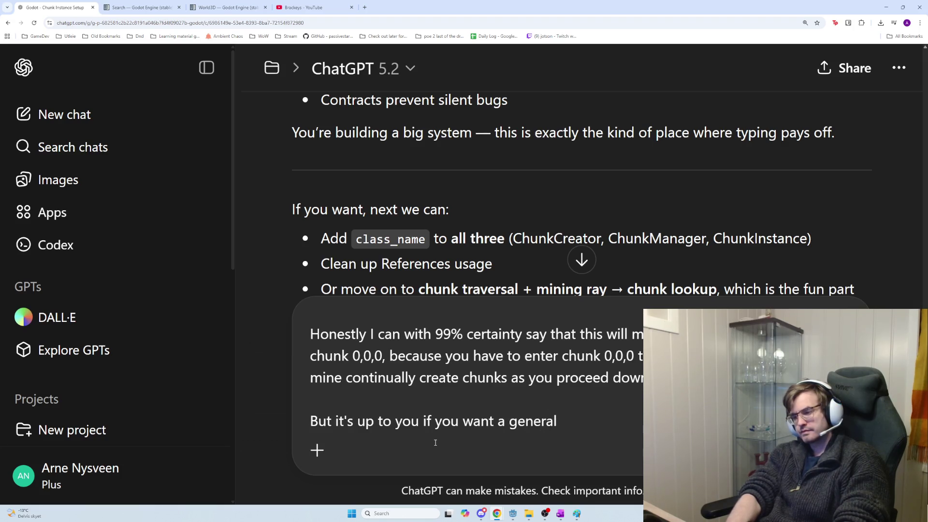
text(solution here)
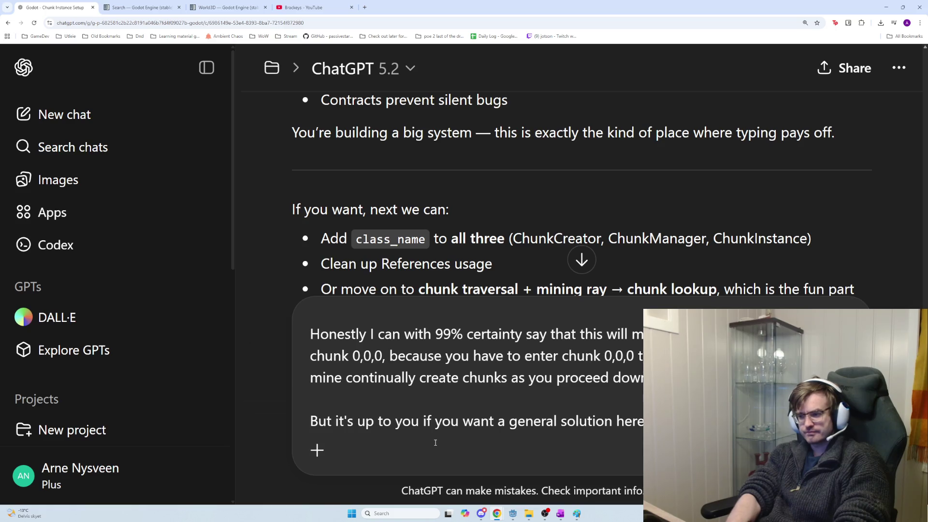
Add that checking whether the raycast end is inside 0,0,0 may suffice, though a robust system helps later; send it.
text(be enough to check)
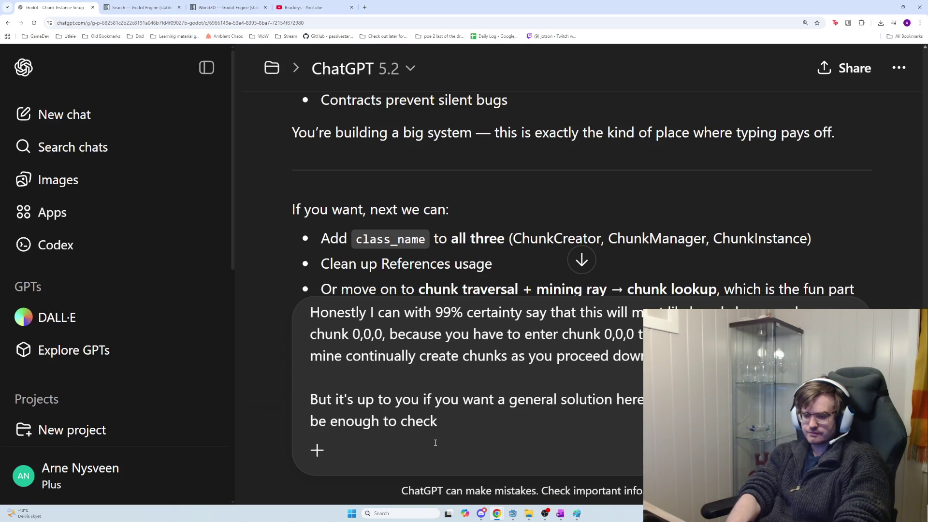
text(if the end of raycast is )
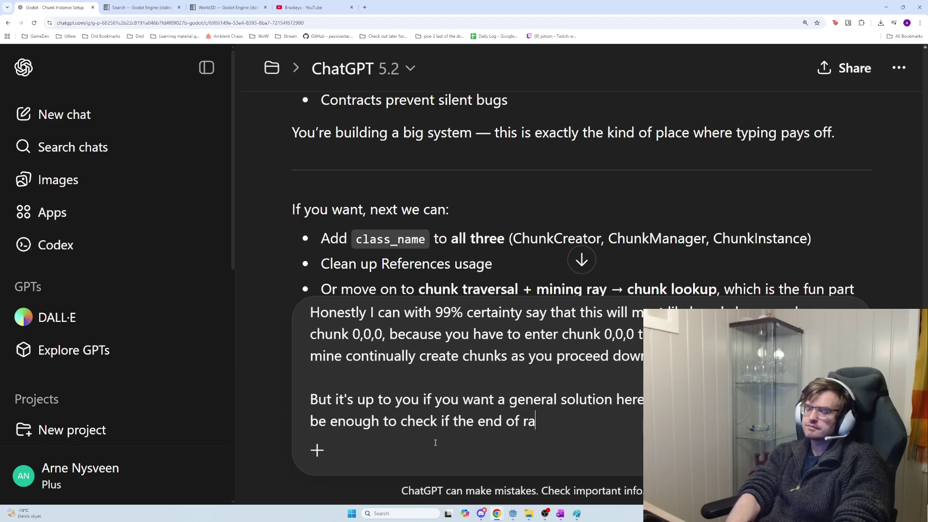
text(insi)
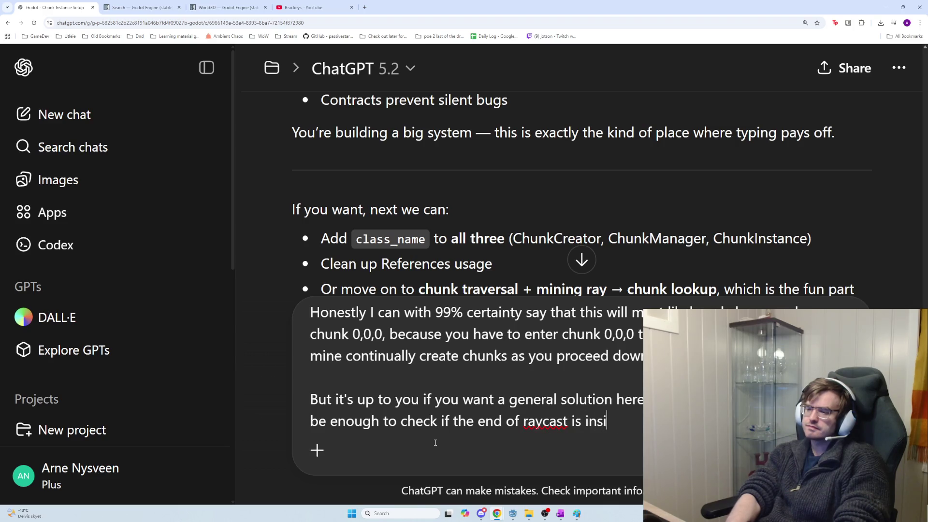
text(de 0,0)
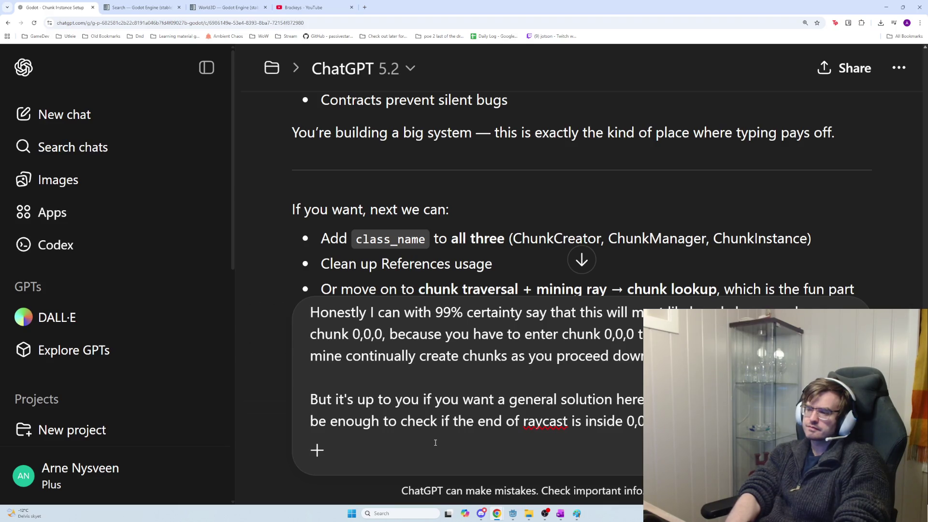
text(block if it is. But a m)
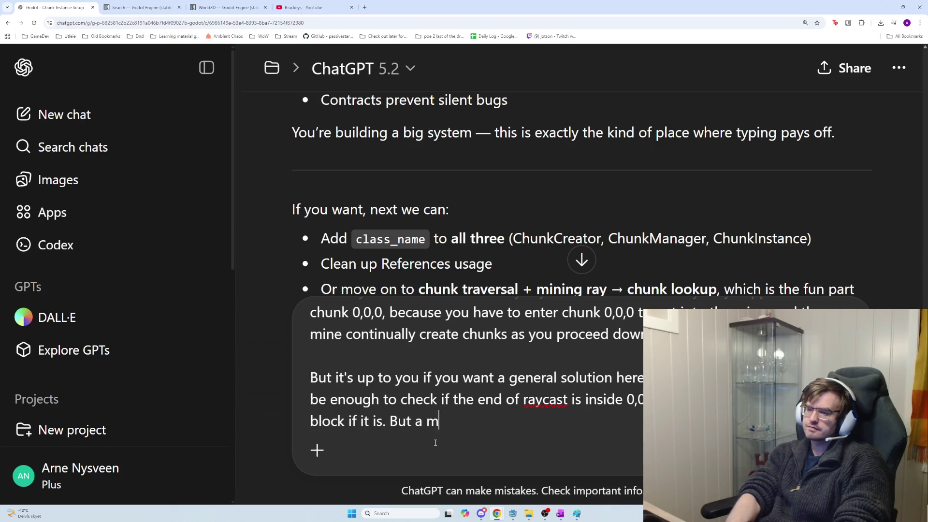
text(ore )
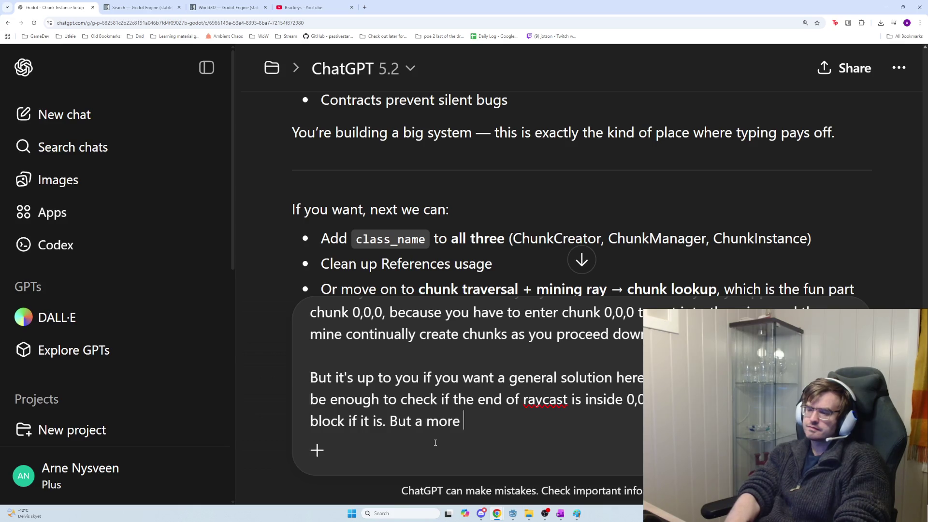
text(robust system doesnt hurt in)
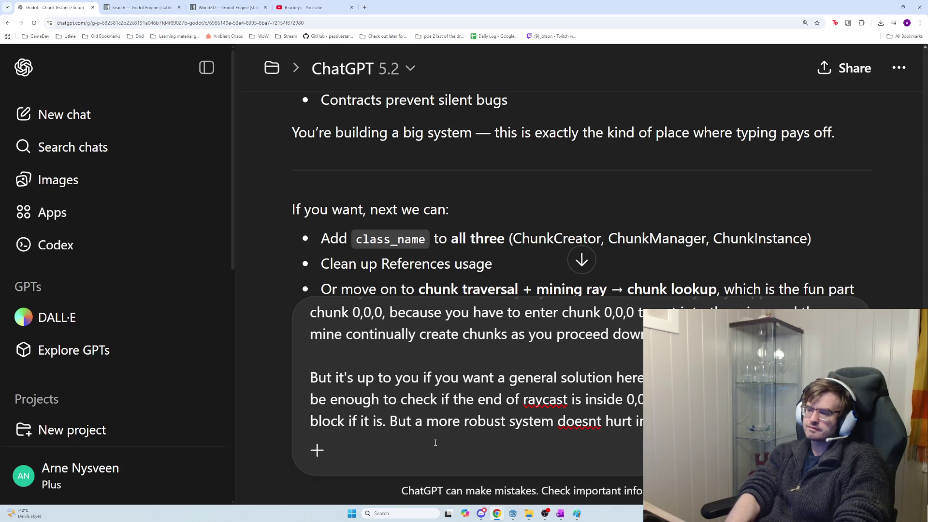
text(g)
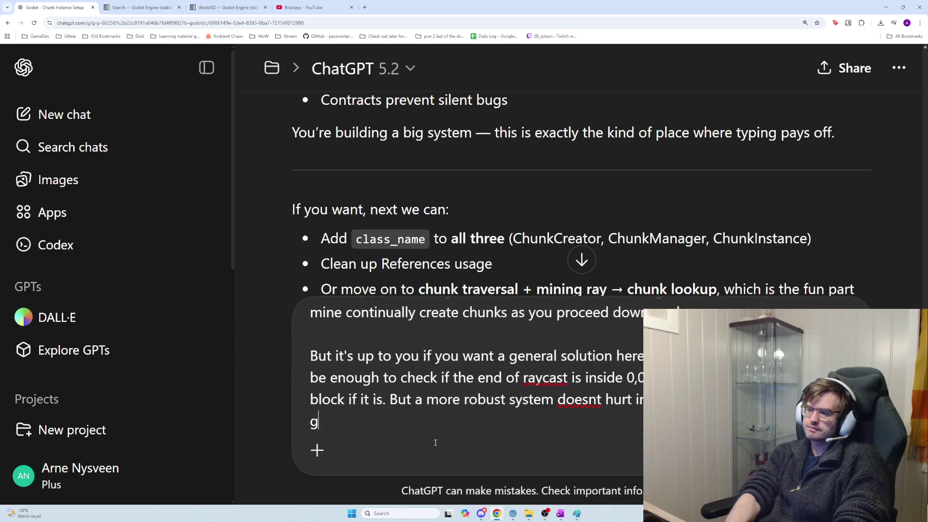
text(et outside a )
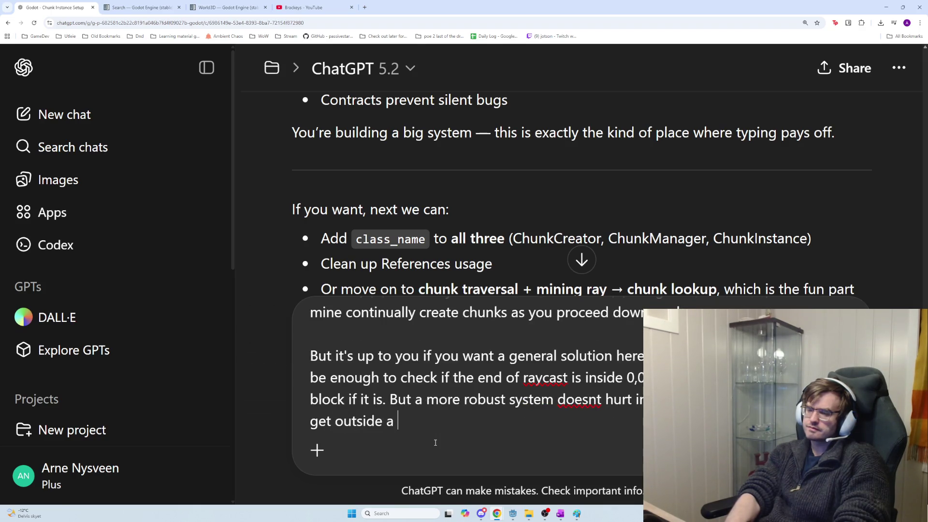
text(chunk deeper )
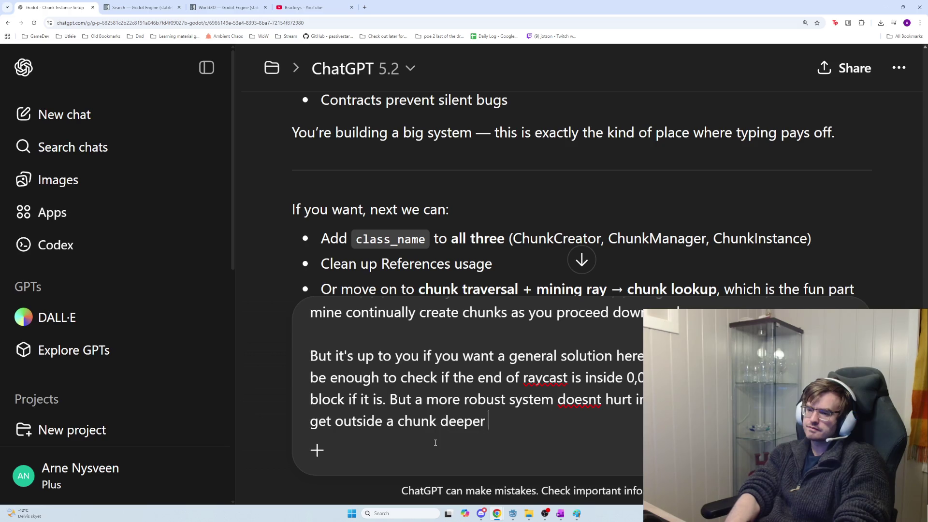
text(in the mine in the future)
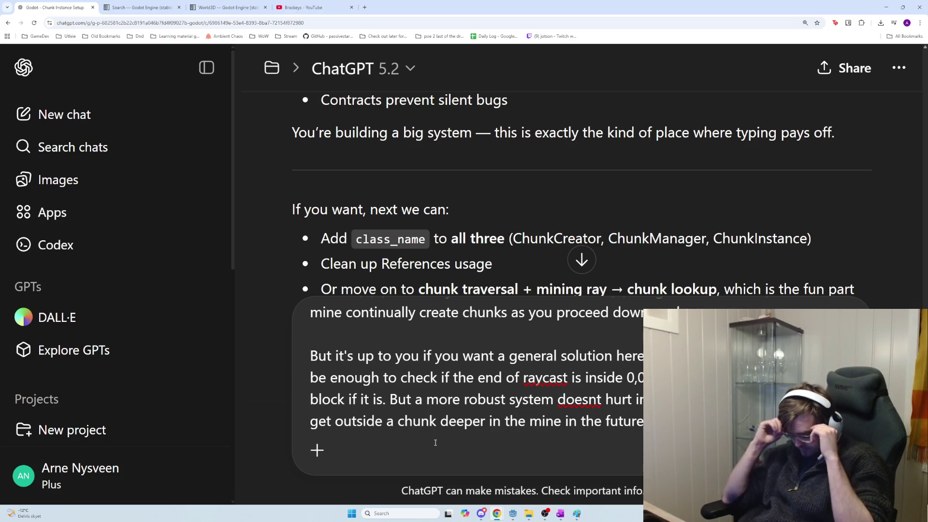
key(Return)
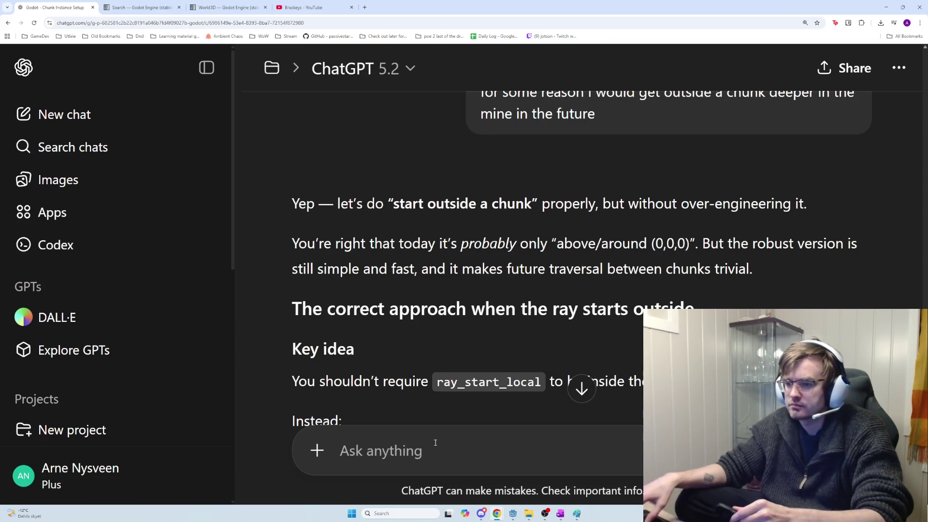
Read through ChatGPT's reply about the ray-end chunk down to the 'What you need to add' ChunkManager code.
scroll(371, 416, down, 2)
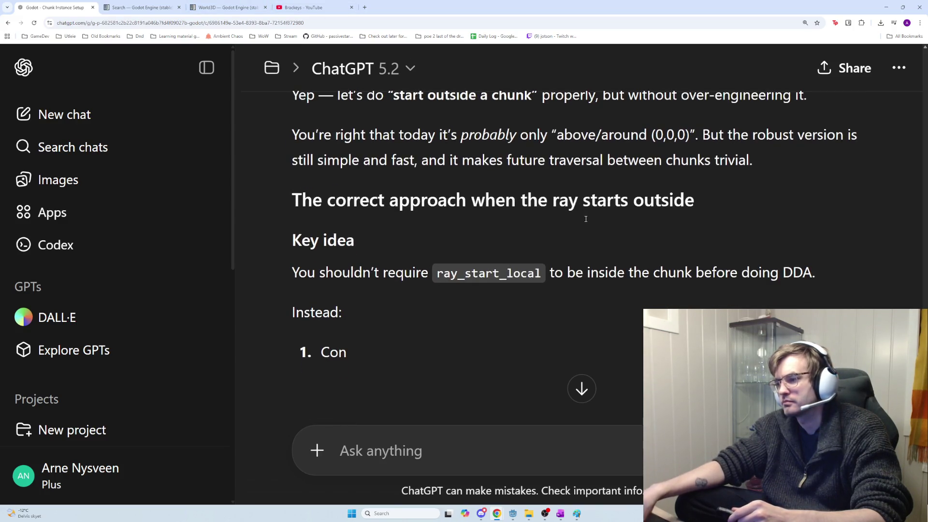
scroll(590, 227, down, 1)
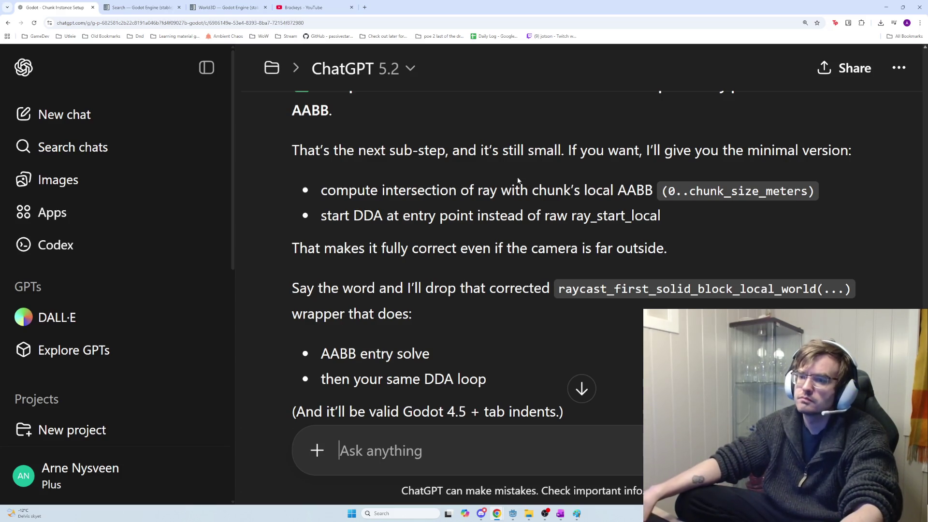
scroll(519, 179, up, 3)
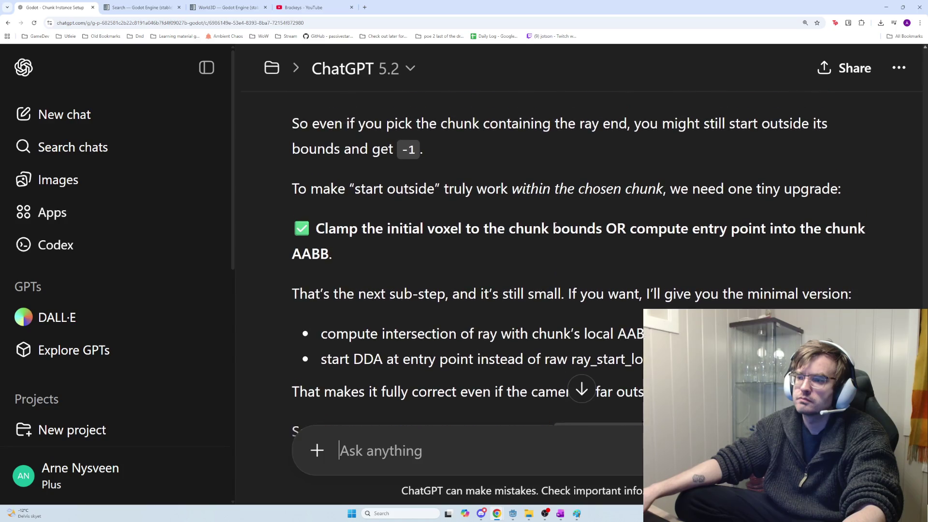
scroll(555, 226, up, 5)
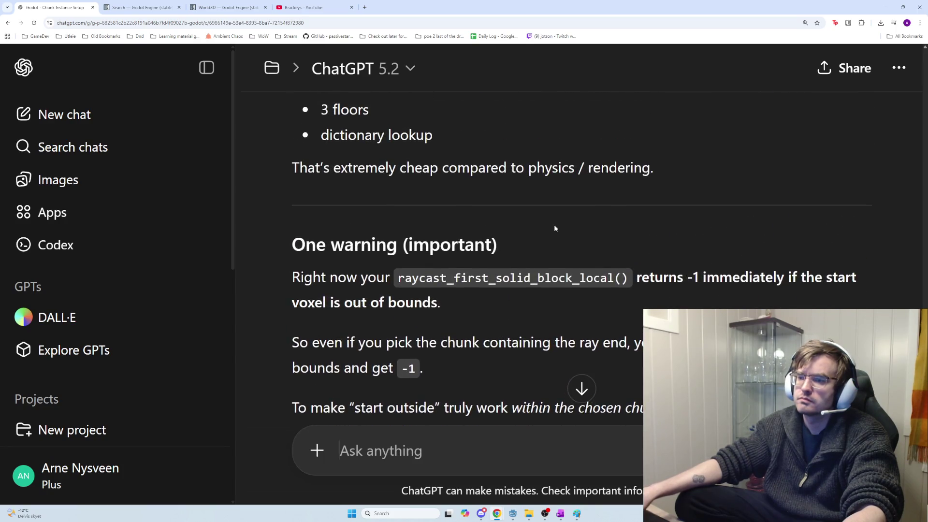
scroll(555, 227, up, 9)
scroll(542, 237, up, 6)
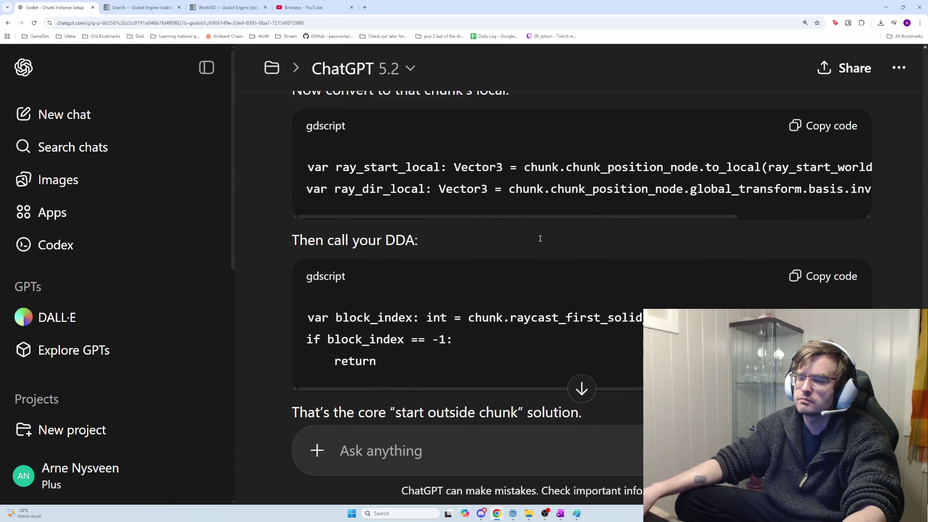
scroll(540, 238, up, 10)
scroll(540, 241, up, 7)
scroll(541, 241, up, 11)
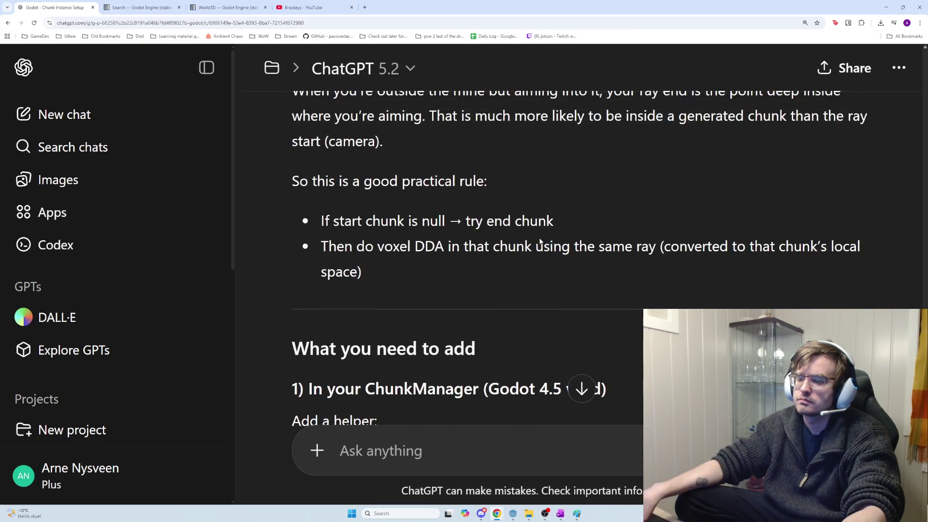
scroll(541, 242, up, 3)
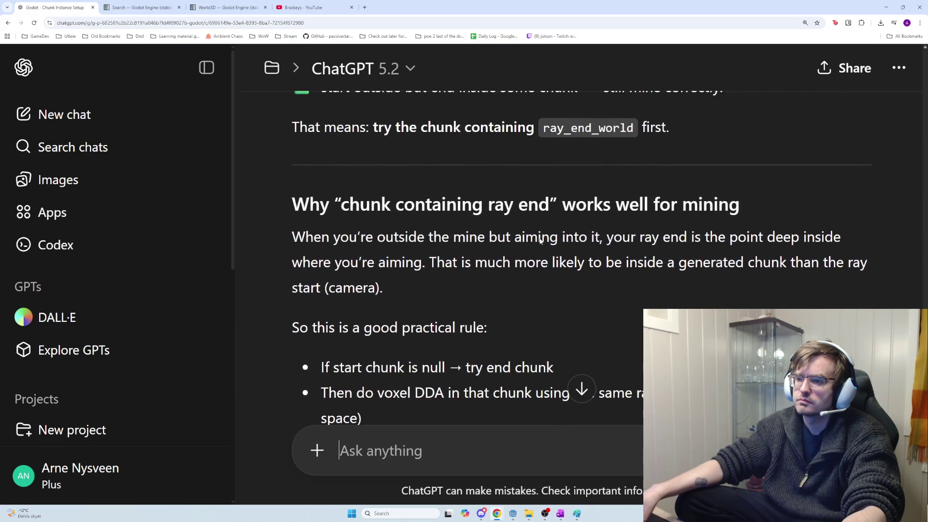
scroll(537, 240, up, 1)
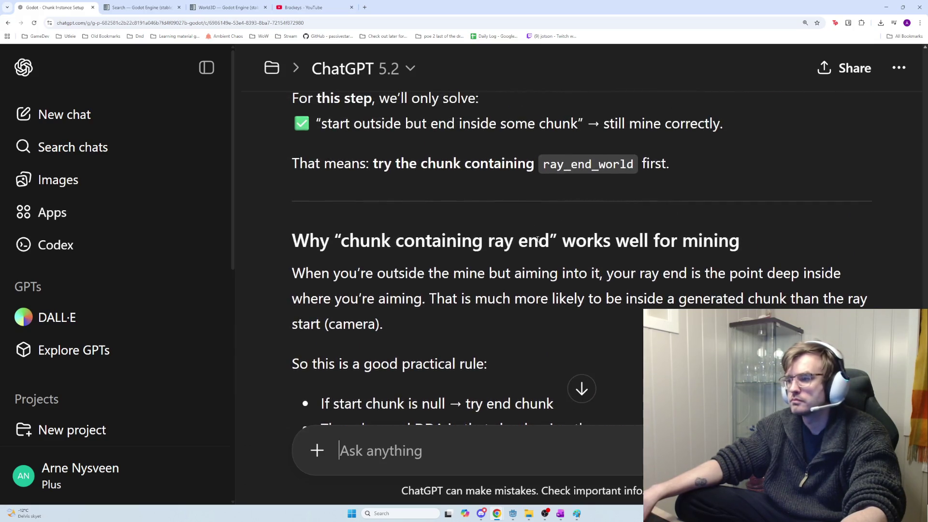
scroll(537, 240, up, 5)
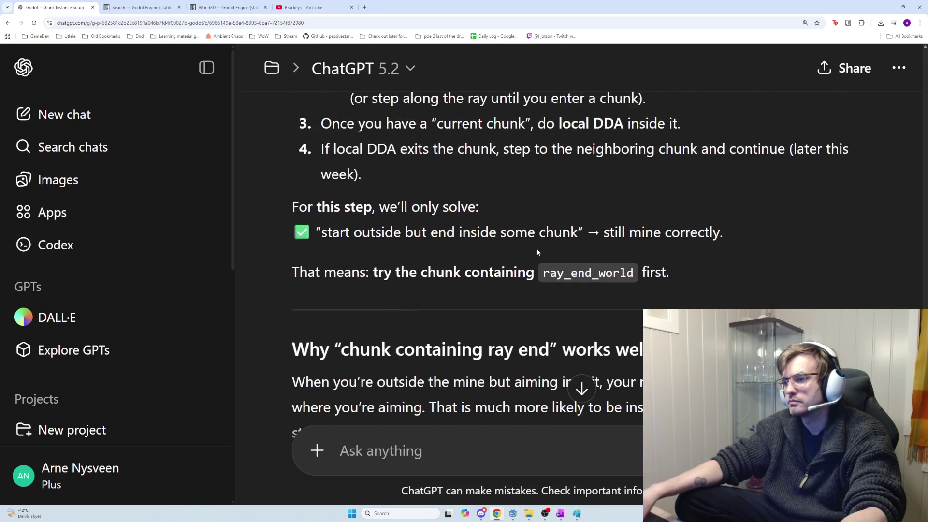
scroll(538, 260, up, 6)
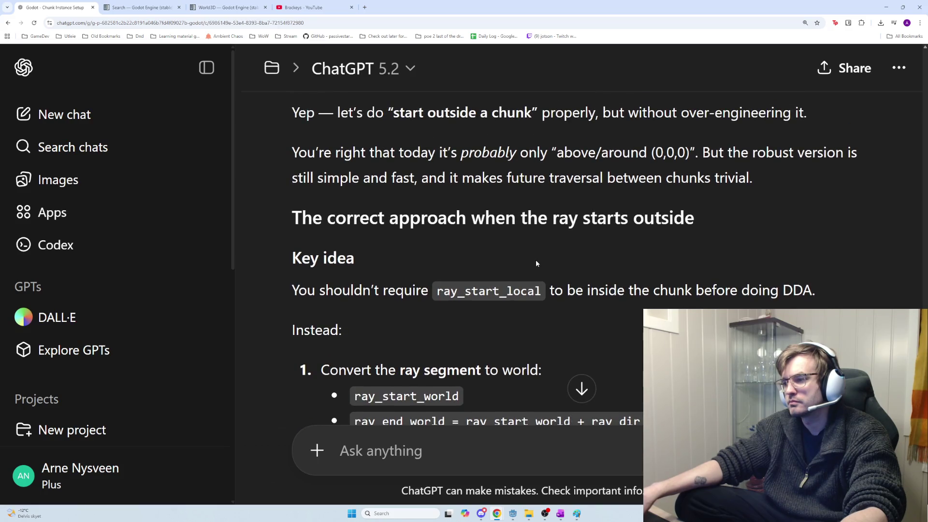
scroll(537, 263, down, 5)
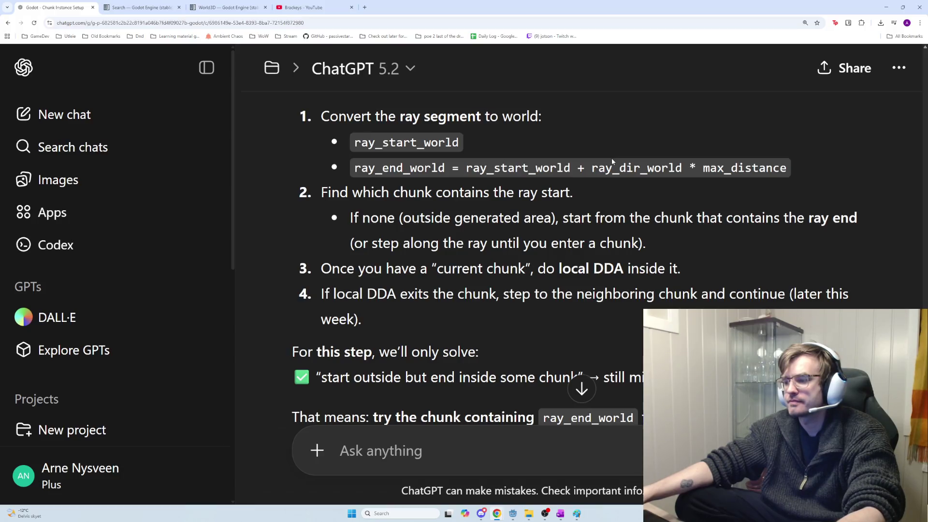
scroll(612, 162, down, 1)
scroll(612, 161, down, 1)
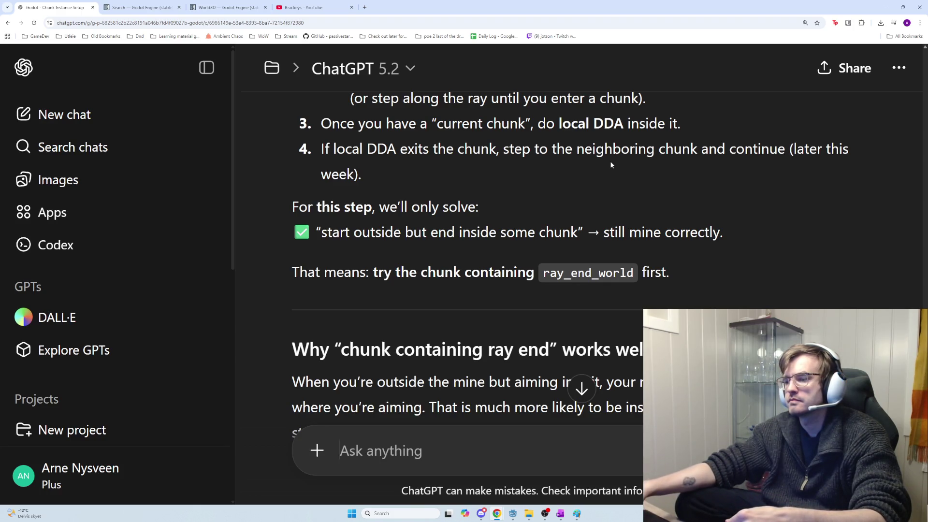
scroll(610, 163, down, 2)
scroll(602, 175, down, 1)
scroll(599, 177, down, 1)
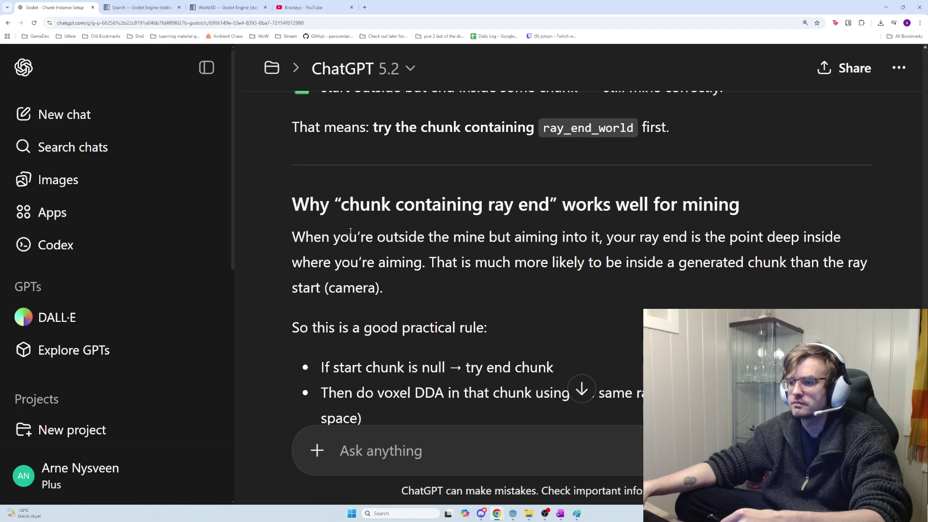
scroll(329, 224, down, 1)
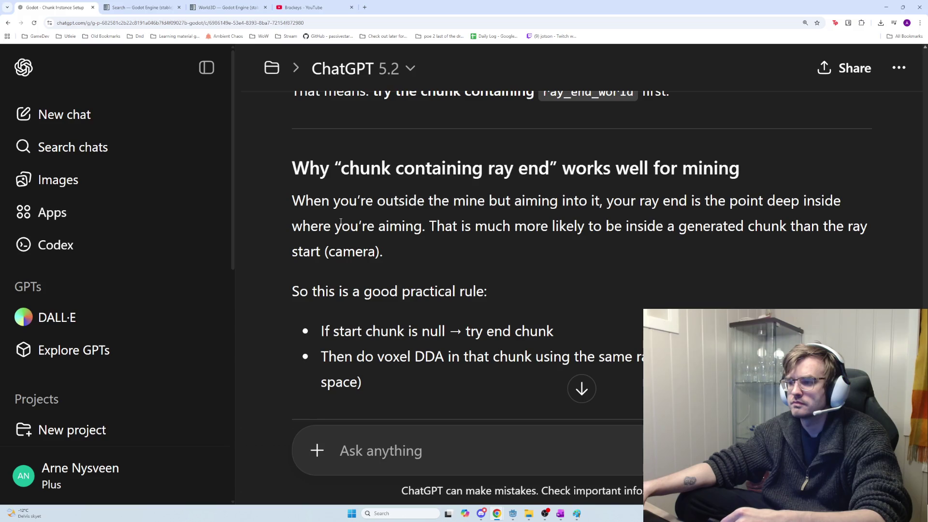
scroll(341, 222, down, 1)
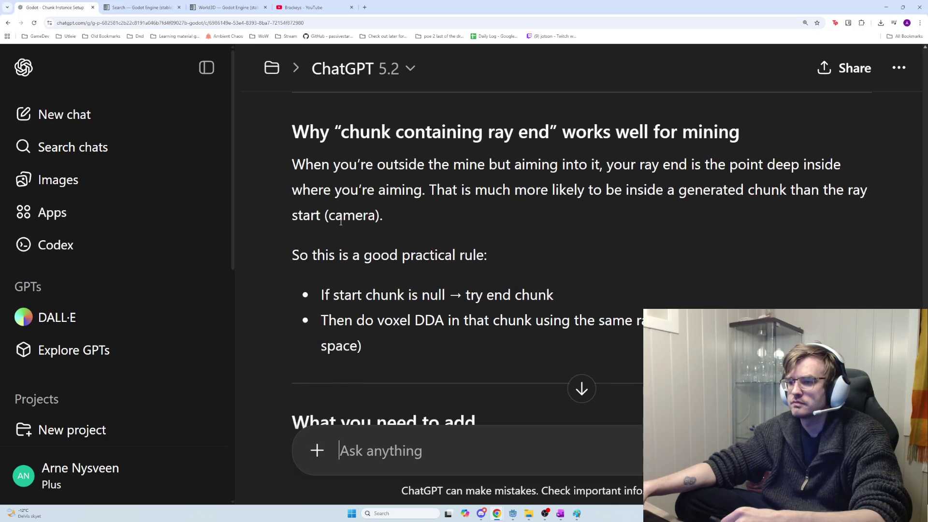
scroll(341, 222, down, 1)
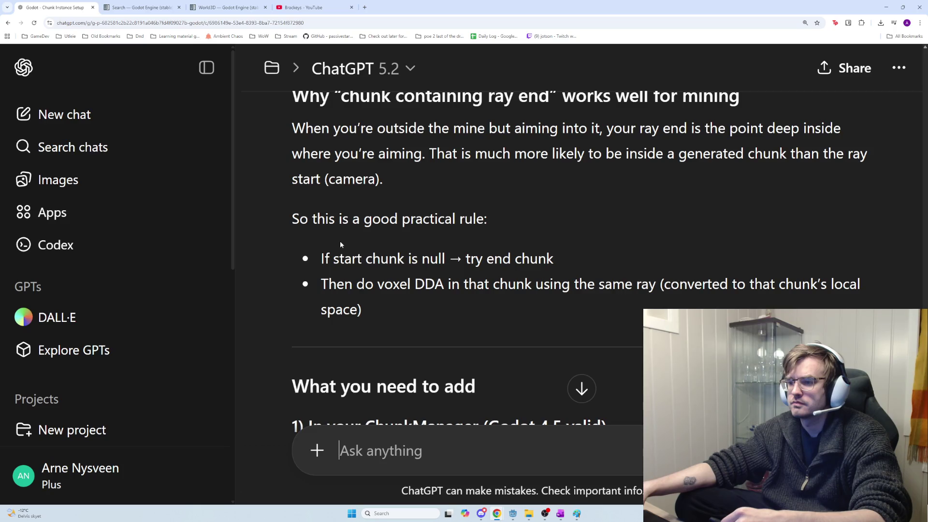
scroll(340, 241, down, 1)
scroll(341, 242, down, 1)
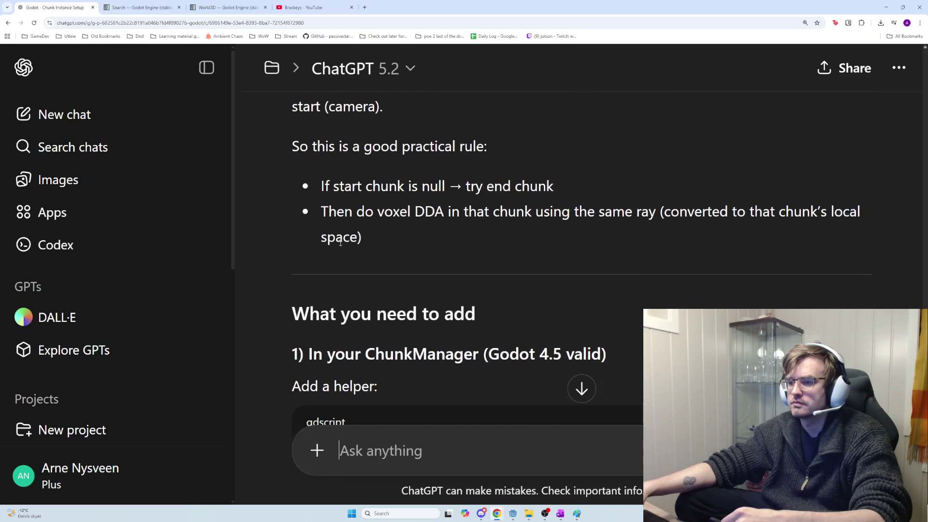
scroll(340, 243, down, 1)
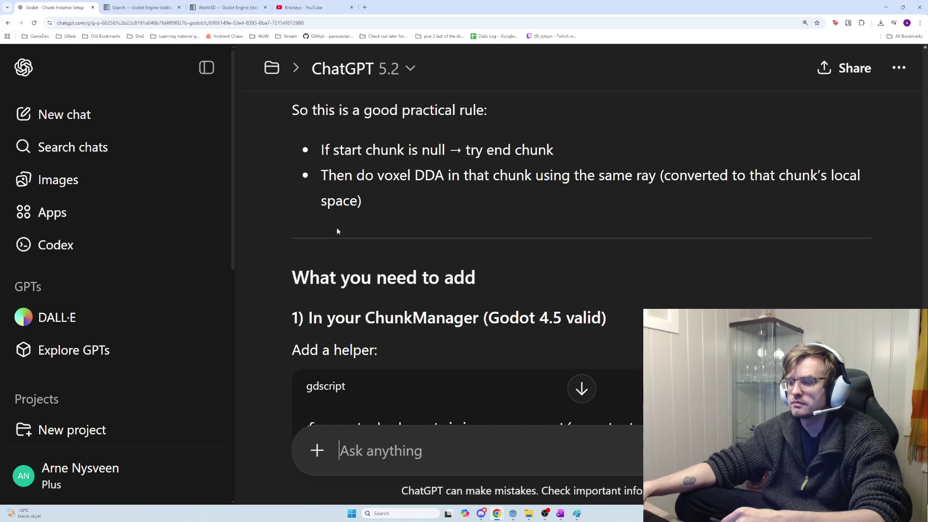
scroll(337, 231, down, 1)
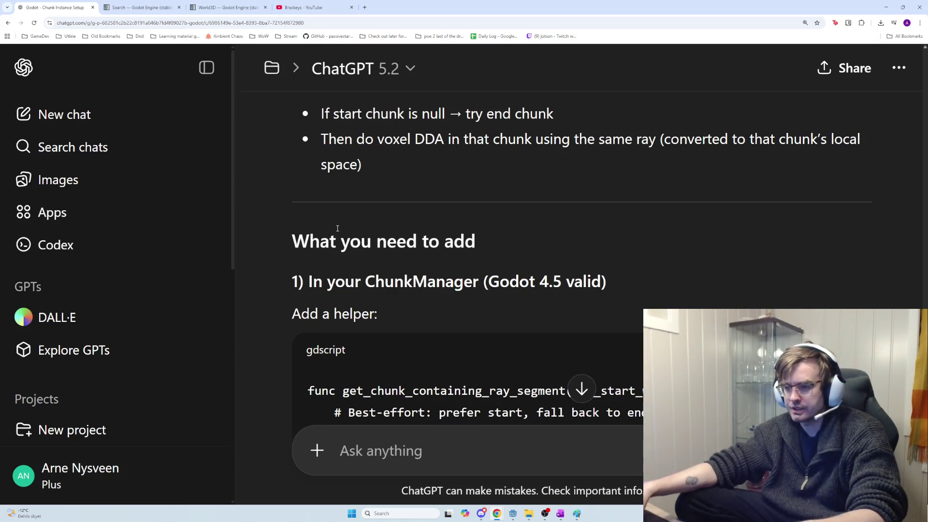
key(alt+Tab)
key(alt+Tab)
key(alt+Tab)
key(alt+Tab)
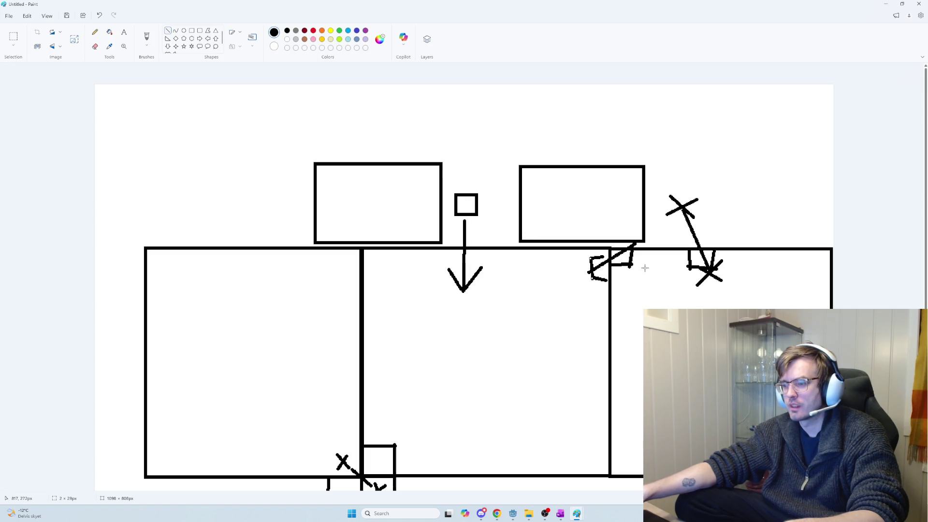
mouse_move(605, 278)
mouse_down()
mouse_move(592, 262)
mouse_move(604, 253)
mouse_up()
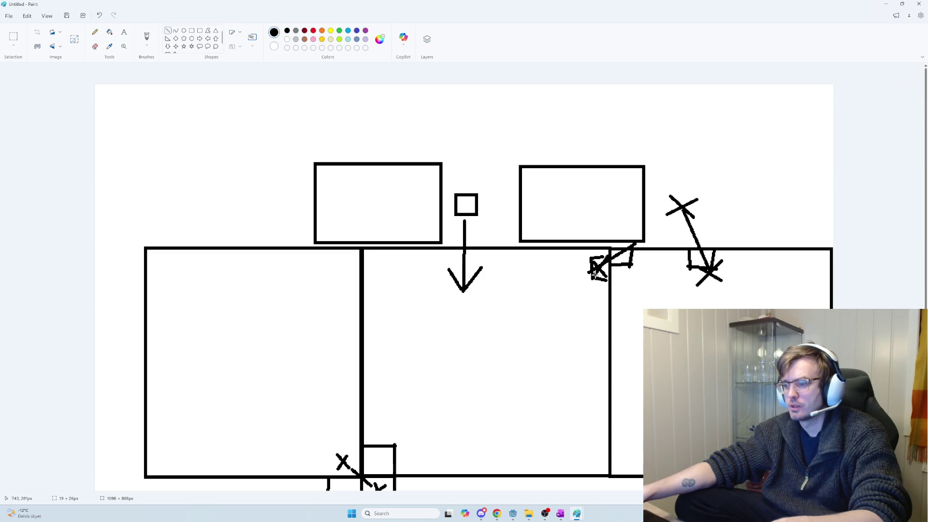
key(ctrl+z)
key(ctrl+z)
key(ctrl+z)
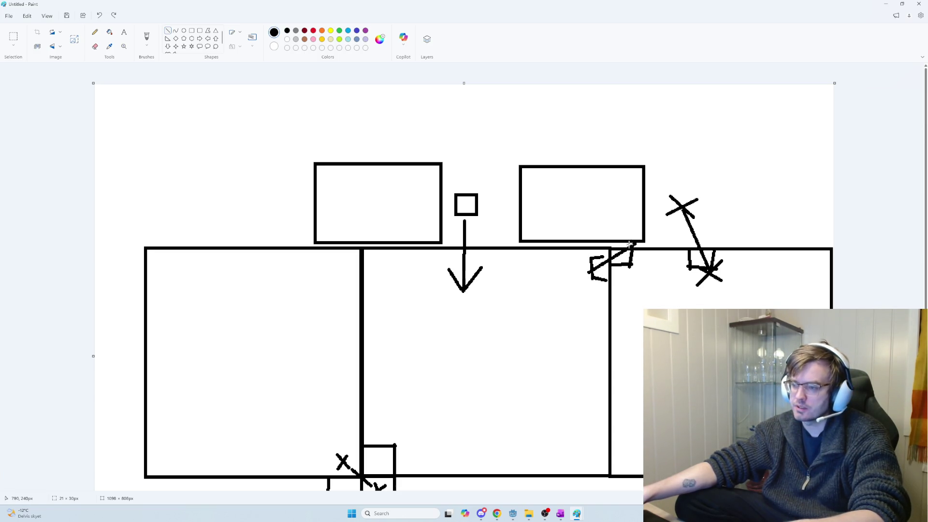
key(alt+Tab)
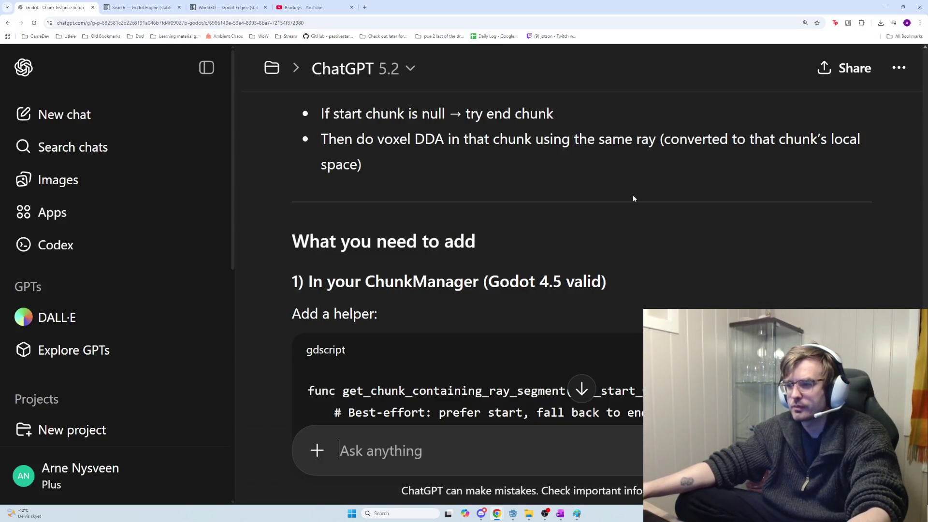
Read through the get_chunk_containing_ray_segment helper code in ChatGPT's reply.
scroll(595, 174, down, 1)
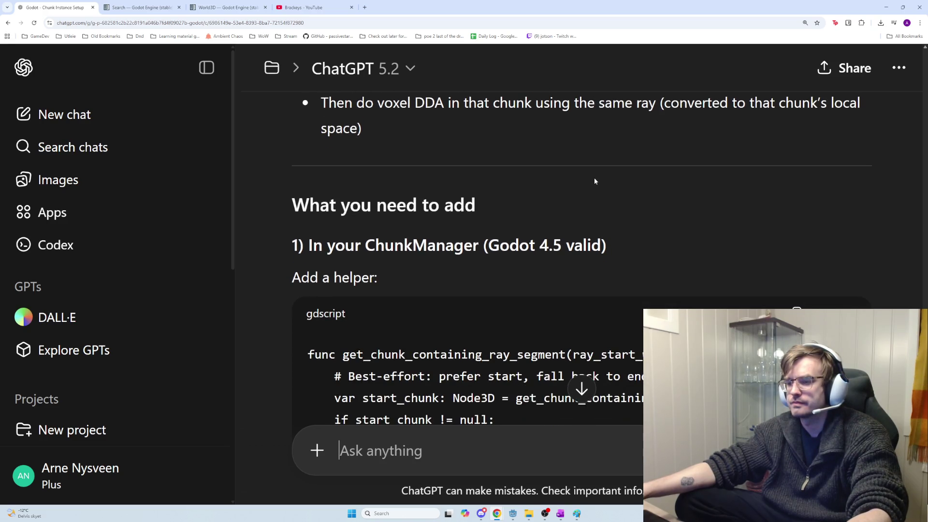
scroll(594, 179, down, 1)
scroll(594, 188, down, 1)
scroll(594, 188, down, 1)
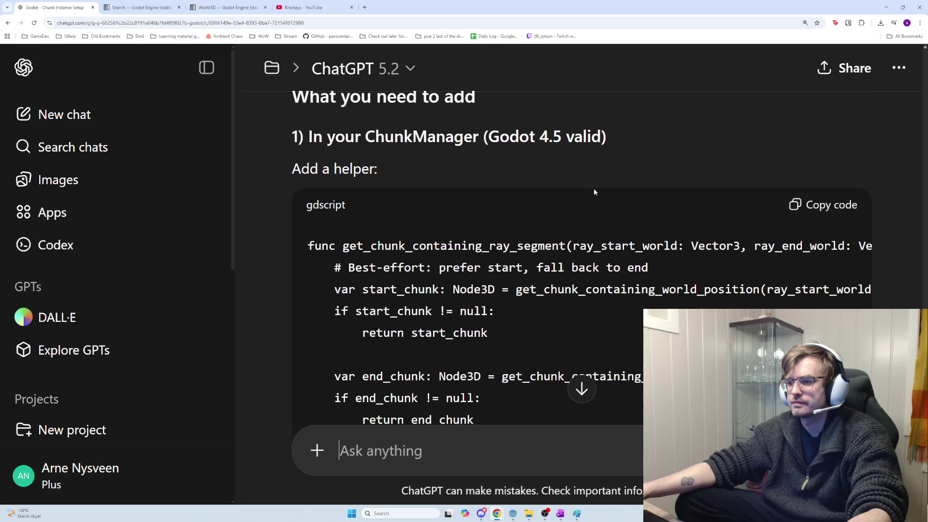
scroll(595, 194, down, 1)
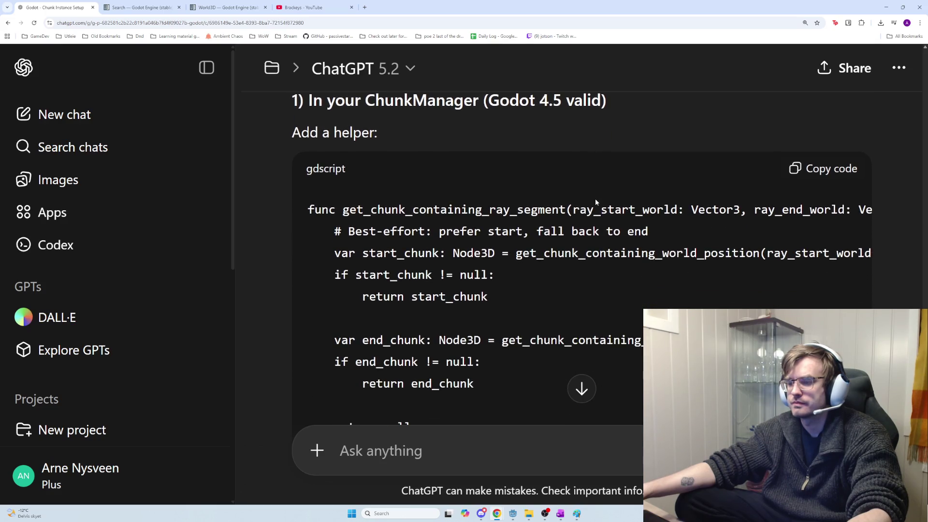
scroll(597, 201, down, 1)
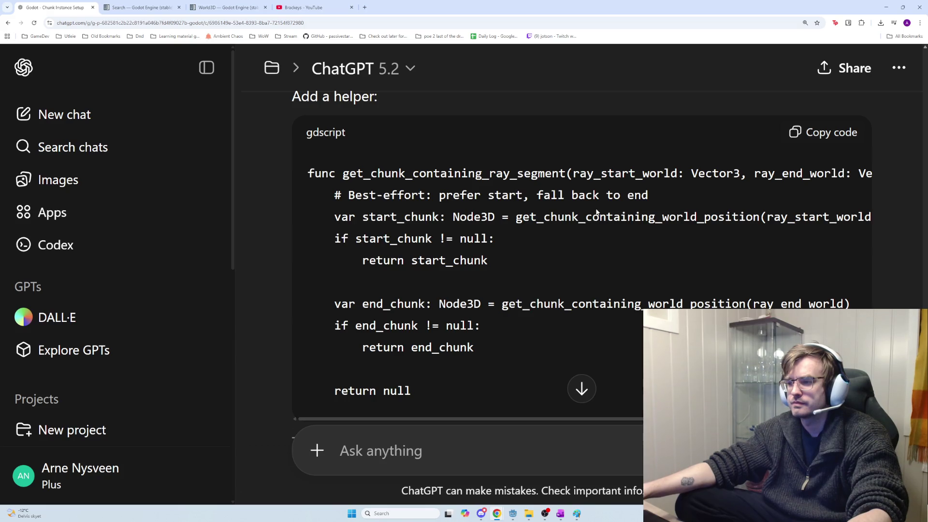
mouse_move(621, 419)
mouse_down()
mouse_move(718, 420)
mouse_move(621, 420)
mouse_up()
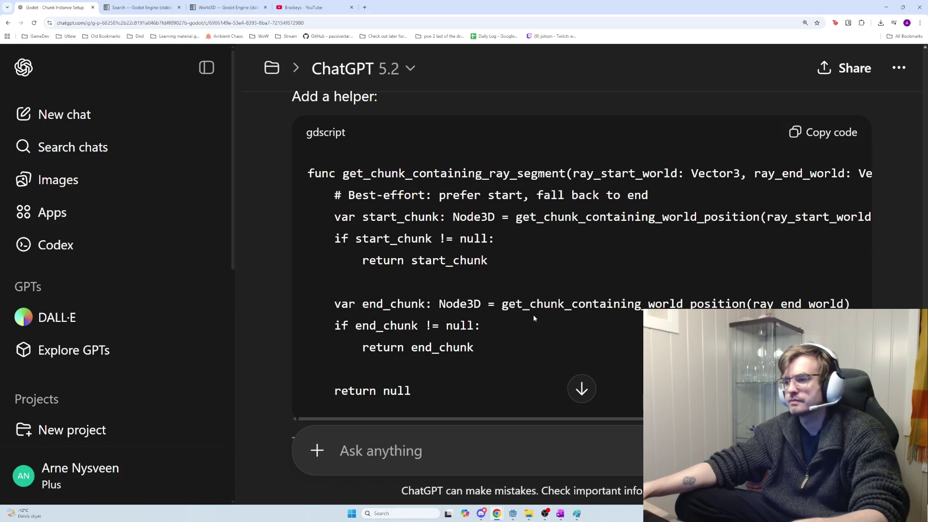
Glance over OneNote, then bring up chunk_mining_blocks.gd in Godot and clear the selection.
key(alt+Tab)
key(alt+Tab)
key(alt+Tab)
scroll(439, 260, up, 5)
scroll(438, 259, up, 3)
scroll(438, 260, up, 3)
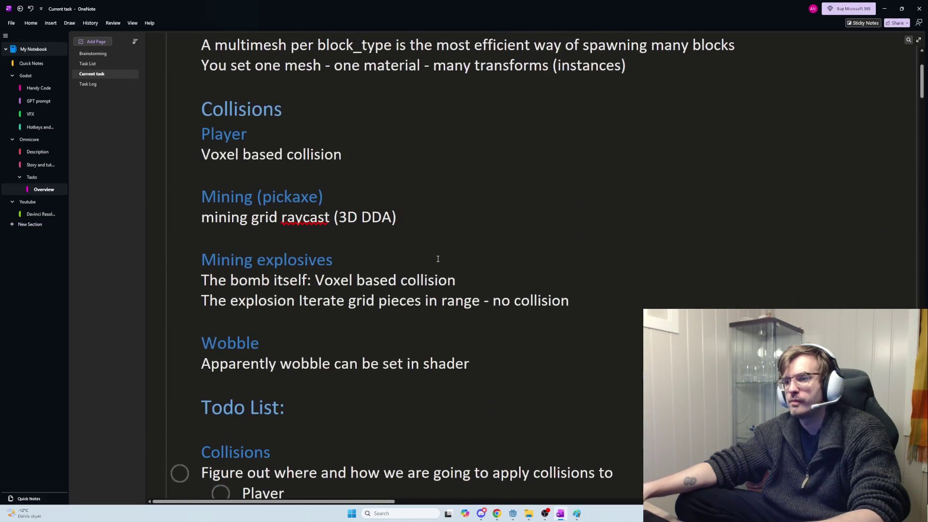
scroll(441, 334, down, 5)
key(alt+Tab)
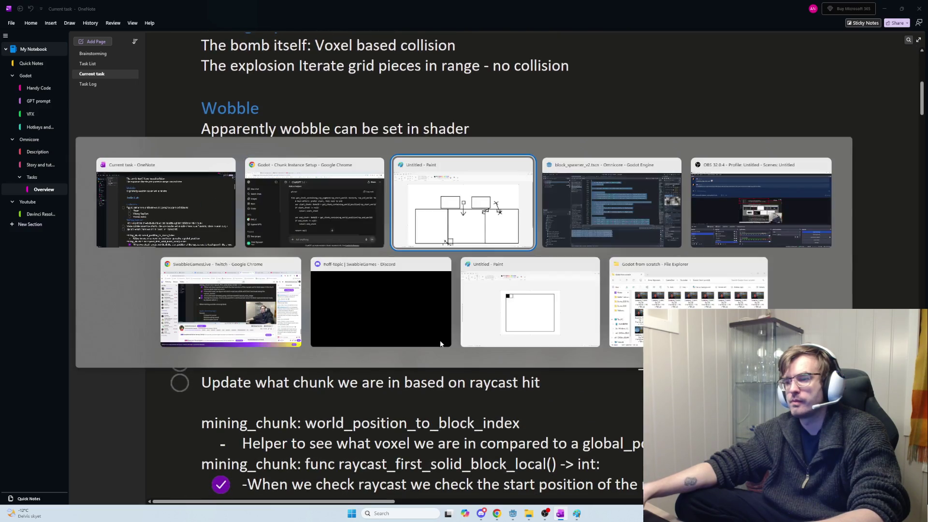
key(alt+Tab)
click(485, 264)
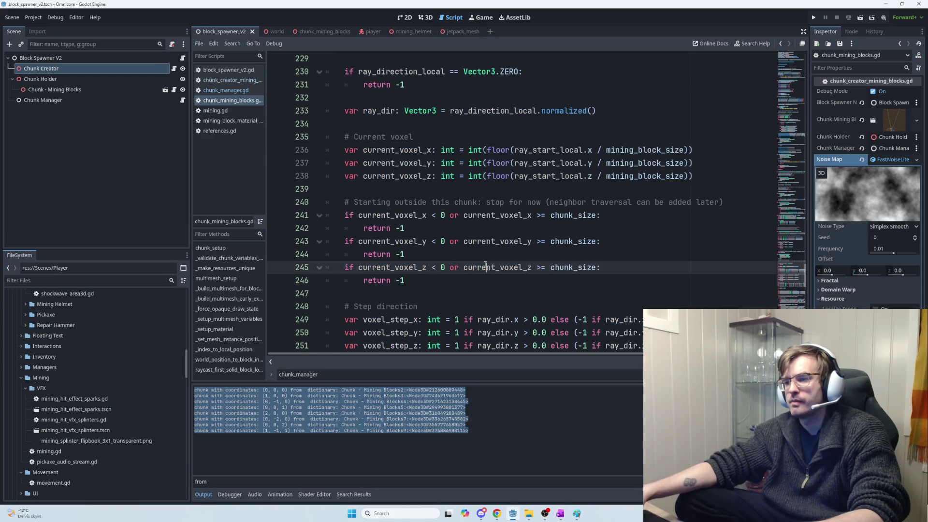
Highlight the ray_direction_local and max_raycast_distance parameters of raycast_first_solid_block_local to trace their uses.
scroll(484, 271, up, 7)
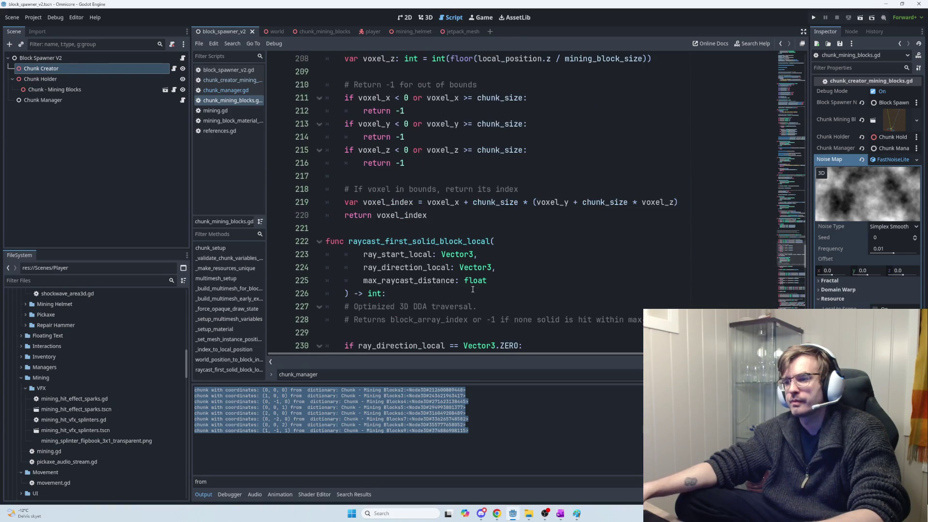
scroll(411, 228, down, 1)
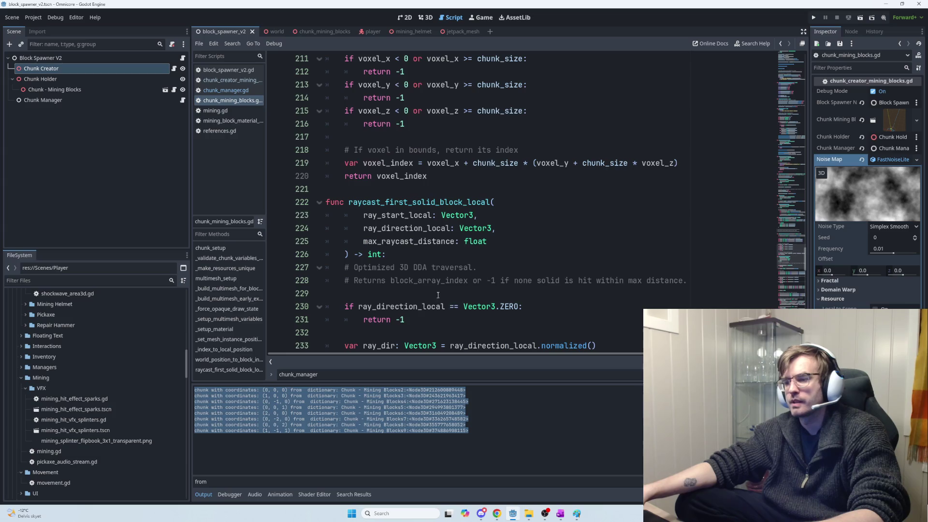
double_click(410, 229)
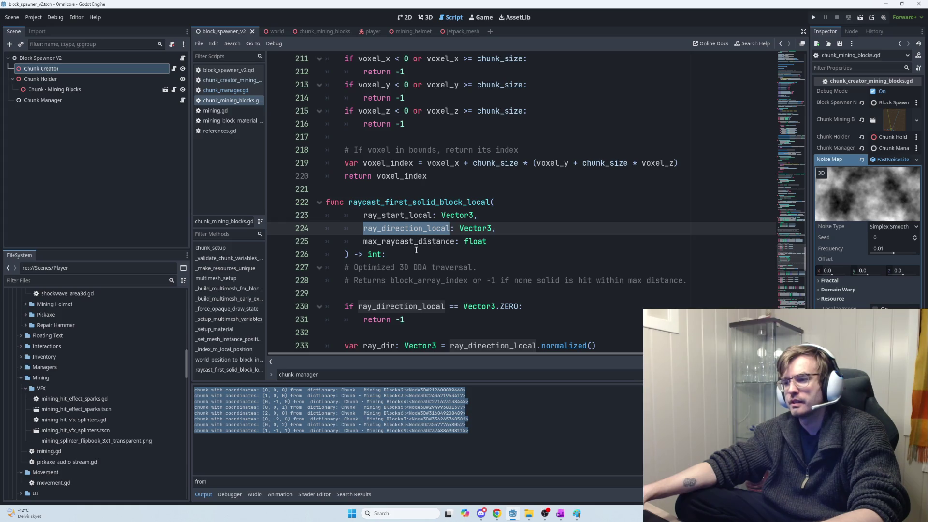
click(416, 243)
double_click(416, 243)
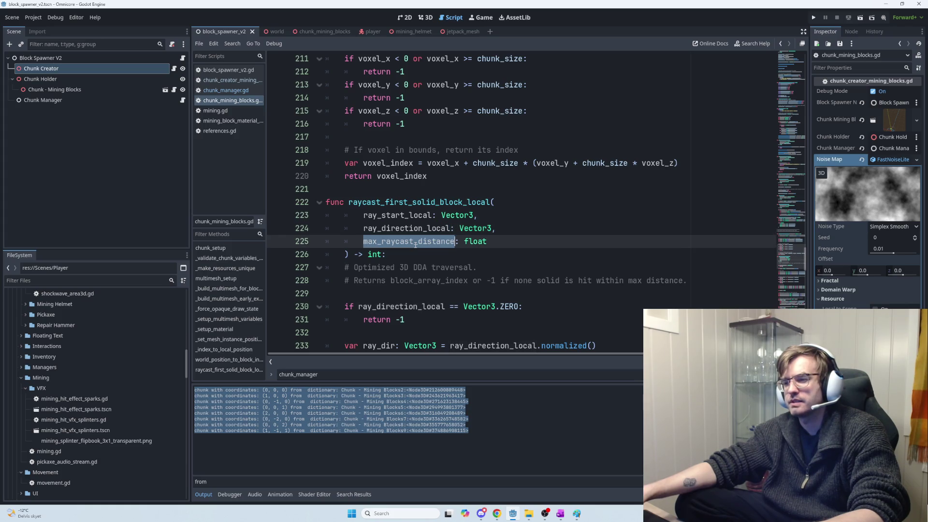
scroll(416, 245, down, 1)
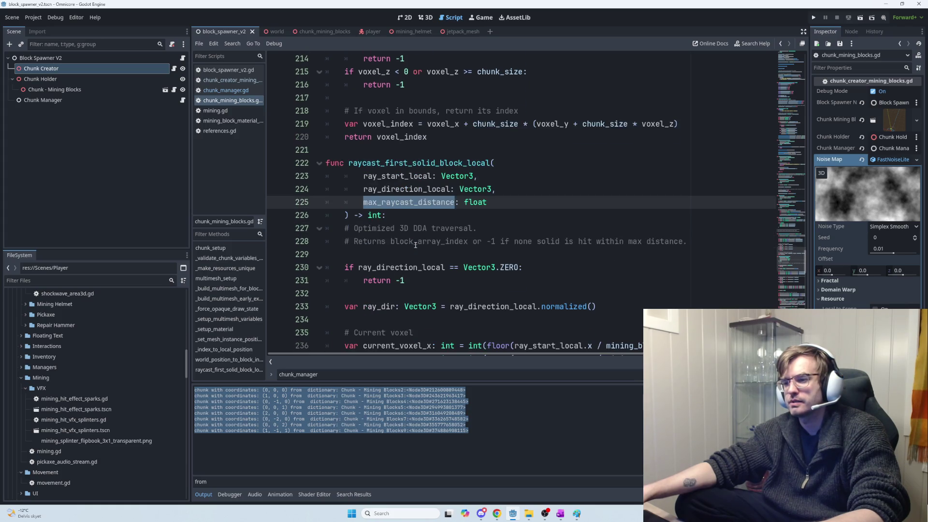
click(389, 177)
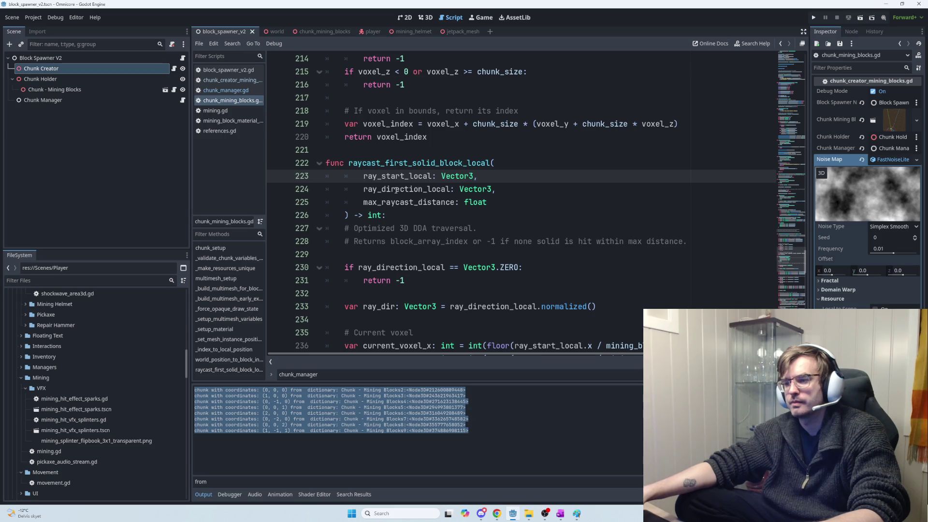
Select the out-of-chunk checks on lines 241–246, ending at the last return, for review.
scroll(396, 190, down, 4)
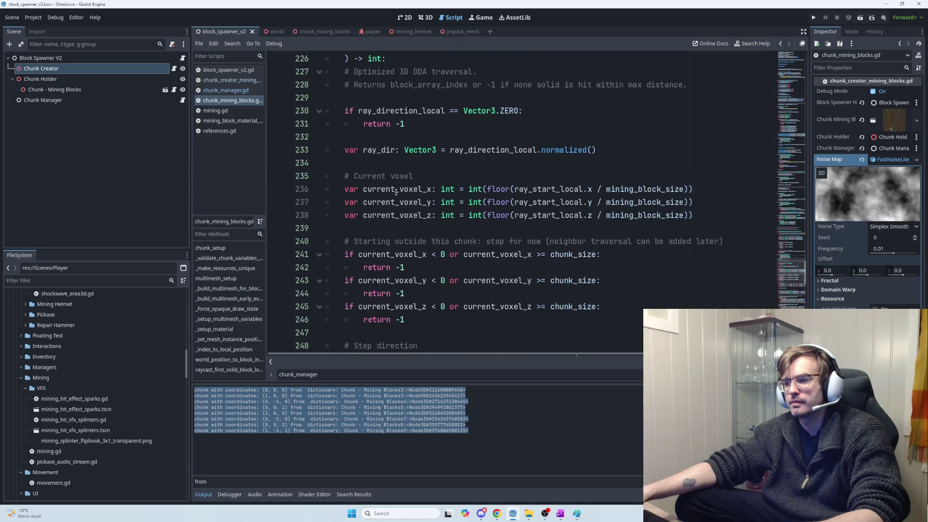
scroll(428, 204, up, 1)
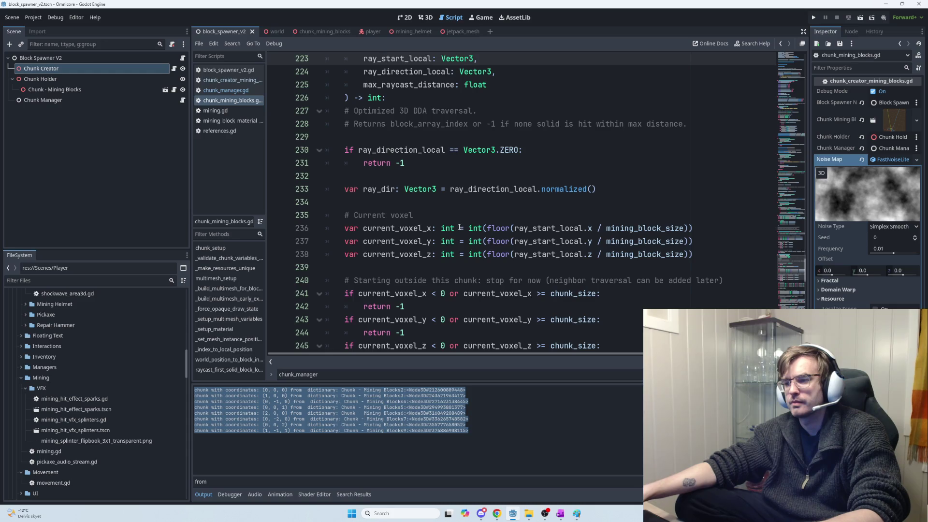
scroll(461, 229, up, 1)
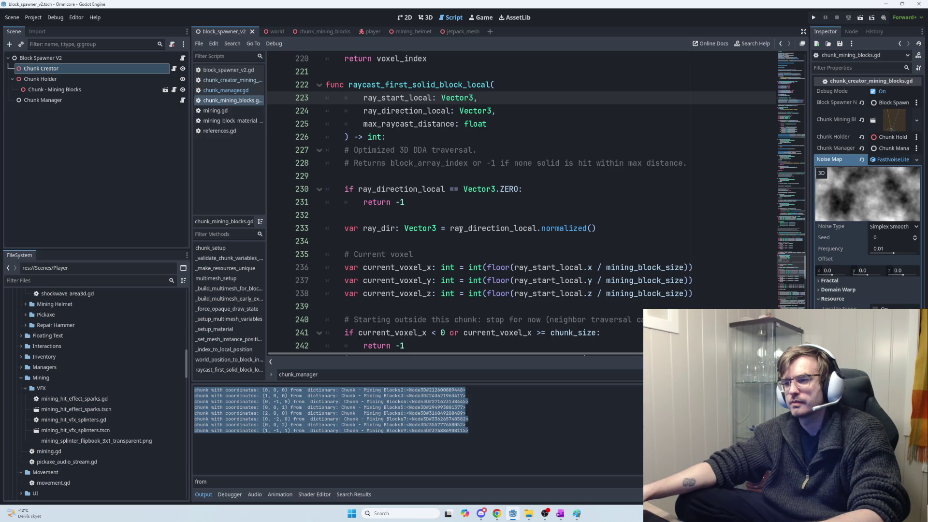
scroll(460, 228, down, 1)
scroll(460, 230, down, 1)
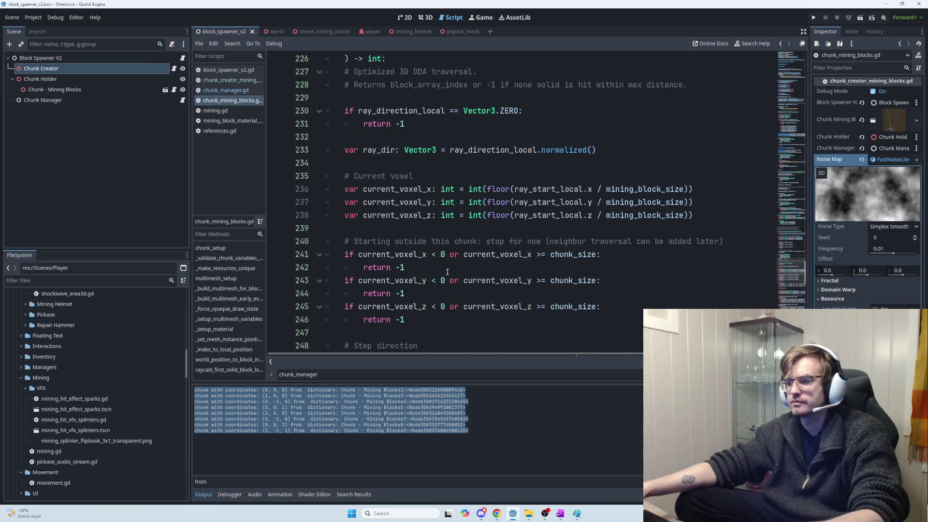
scroll(448, 273, down, 1)
click(415, 269)
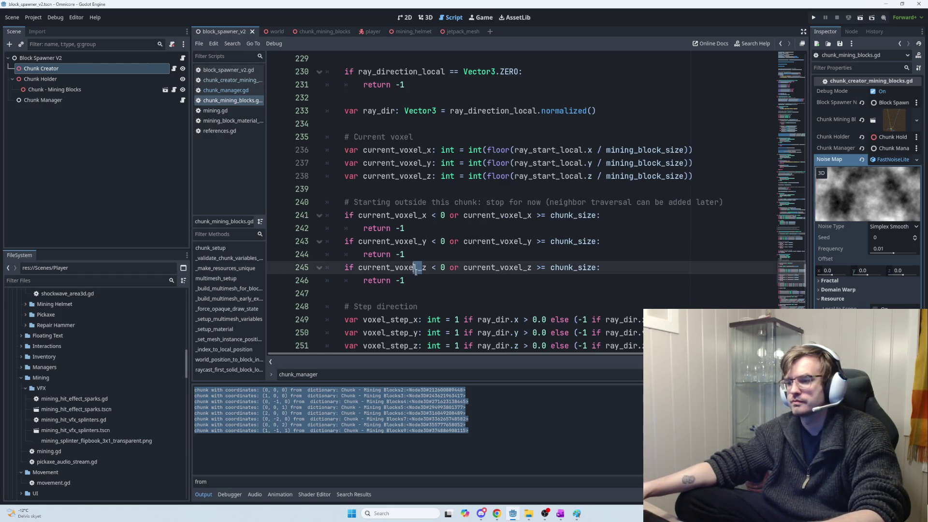
click(429, 285)
mouse_move(444, 280)
mouse_down()
mouse_move(367, 242)
mouse_move(340, 213)
mouse_up()
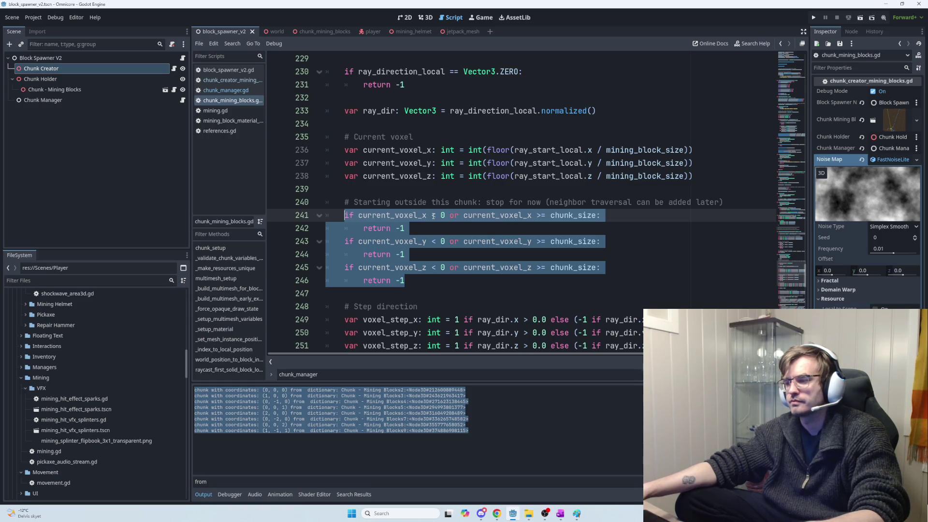
scroll(434, 216, up, 4)
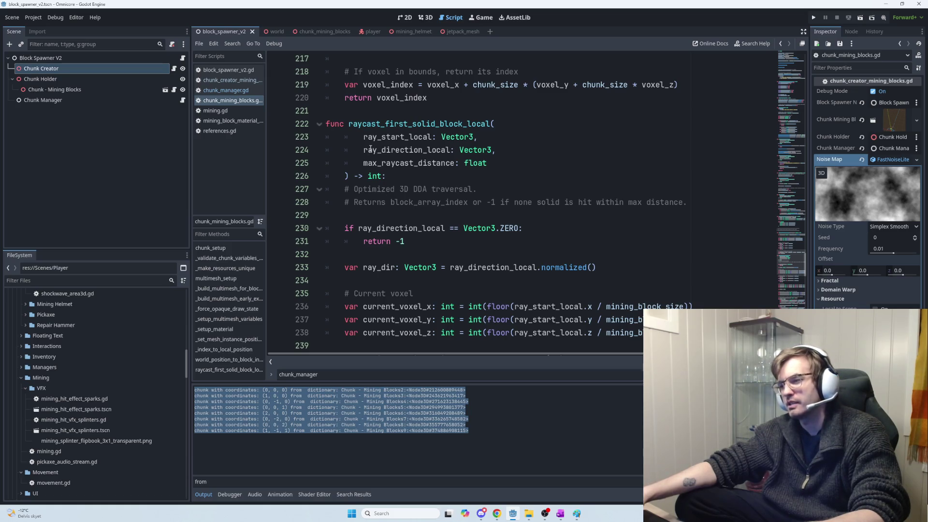
mouse_move(364, 138)
mouse_down()
mouse_move(476, 141)
mouse_move(386, 178)
mouse_move(489, 165)
mouse_up()
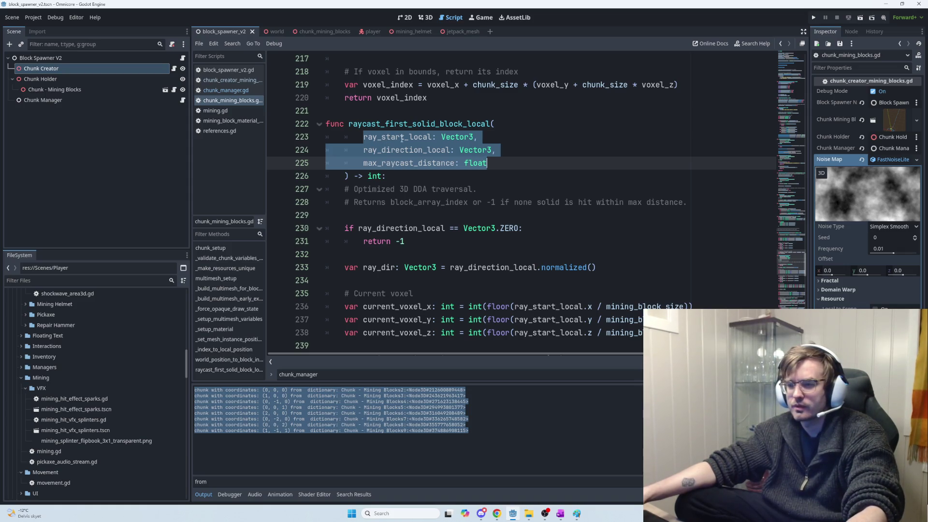
double_click(415, 126)
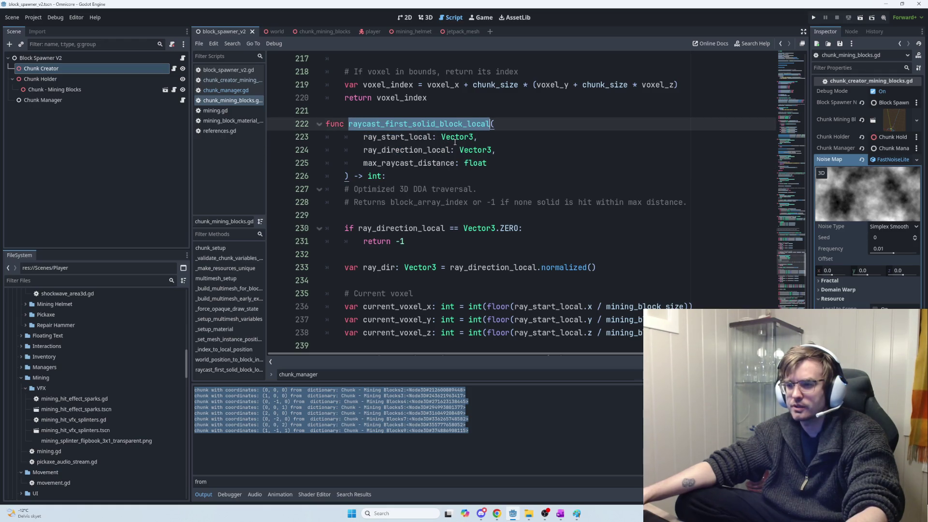
mouse_move(465, 235)
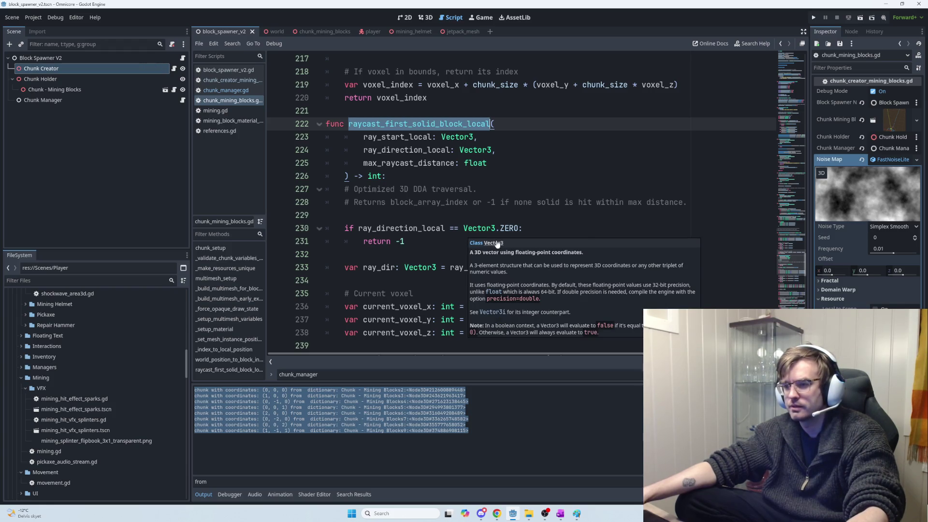
scroll(466, 235, down, 3)
drag(502, 326, 527, 227)
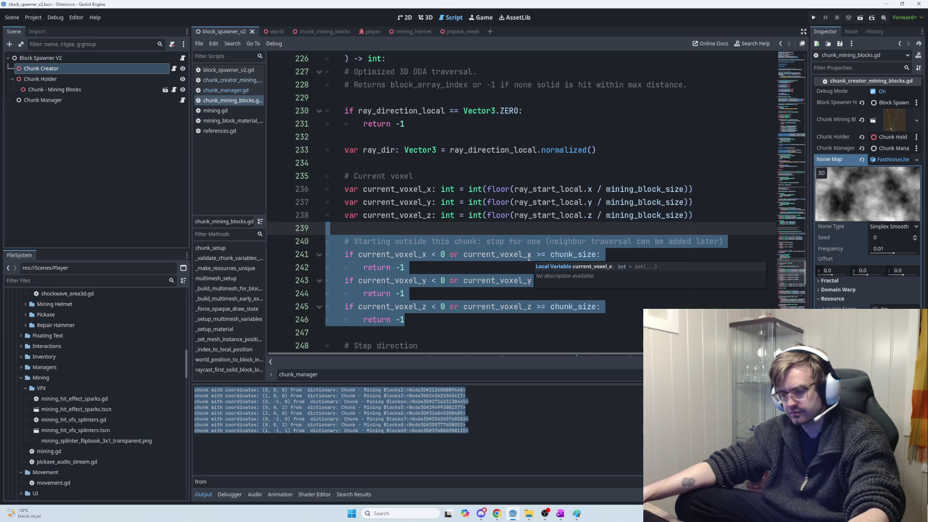
scroll(500, 256, down, 1)
scroll(497, 258, down, 2)
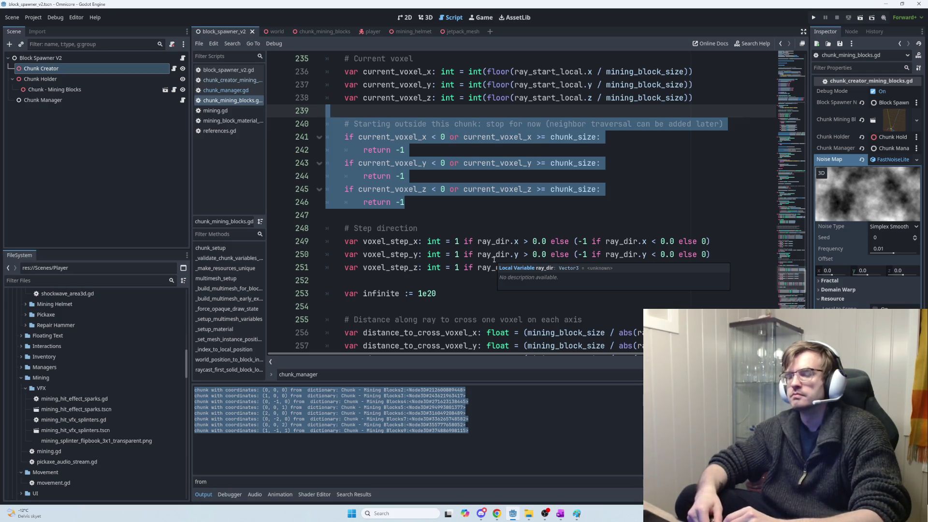
key(alt+Tab)
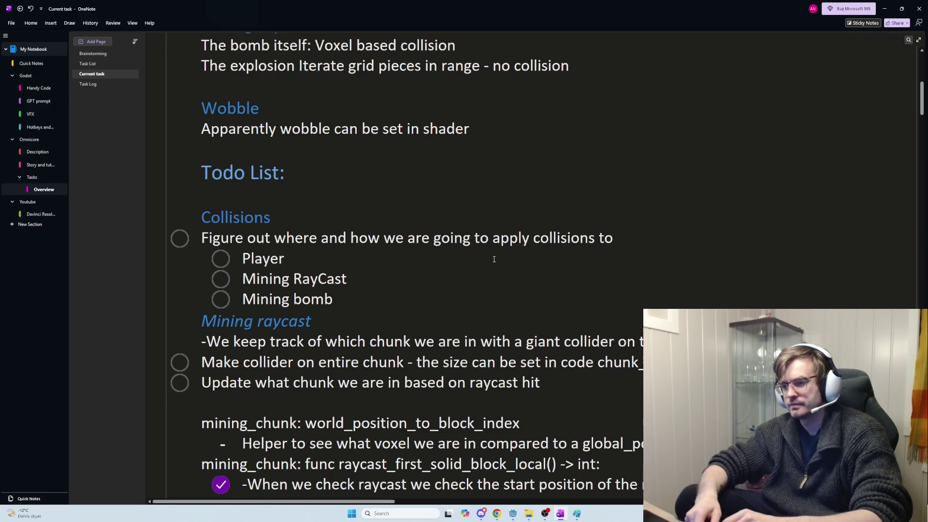
key(alt+Tab)
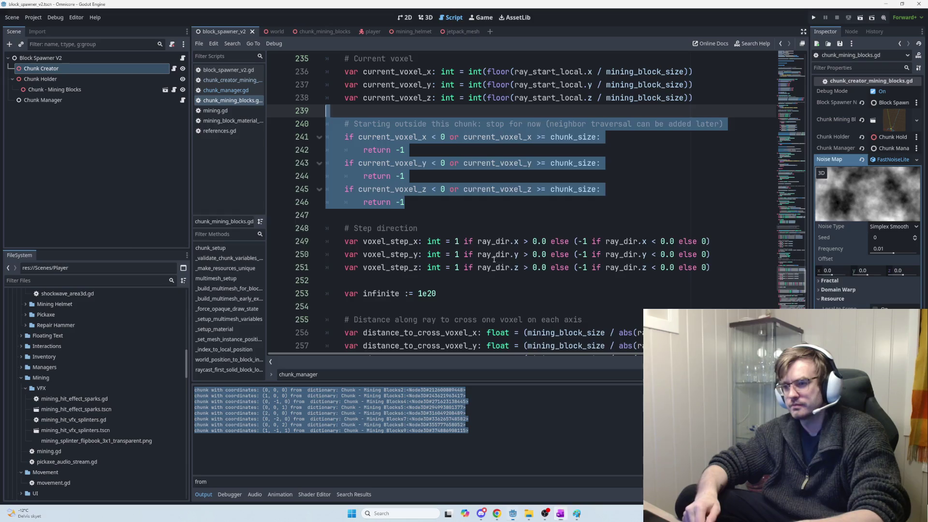
Return to the ChatGPT conversation and highlight the helper's start_chunk lines.
key(alt+Tab)
key(Tab)
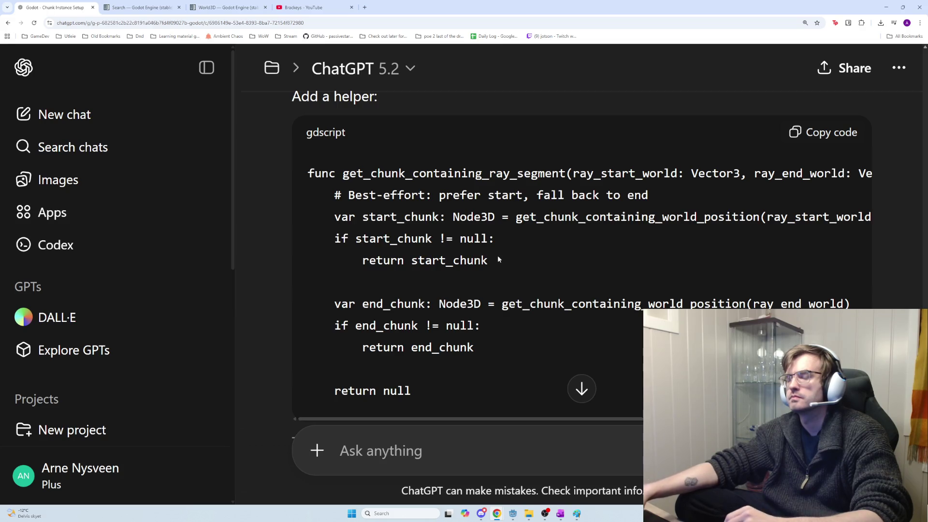
mouse_move(561, 272)
mouse_down()
mouse_move(338, 220)
mouse_move(342, 229)
mouse_up()
click(343, 230)
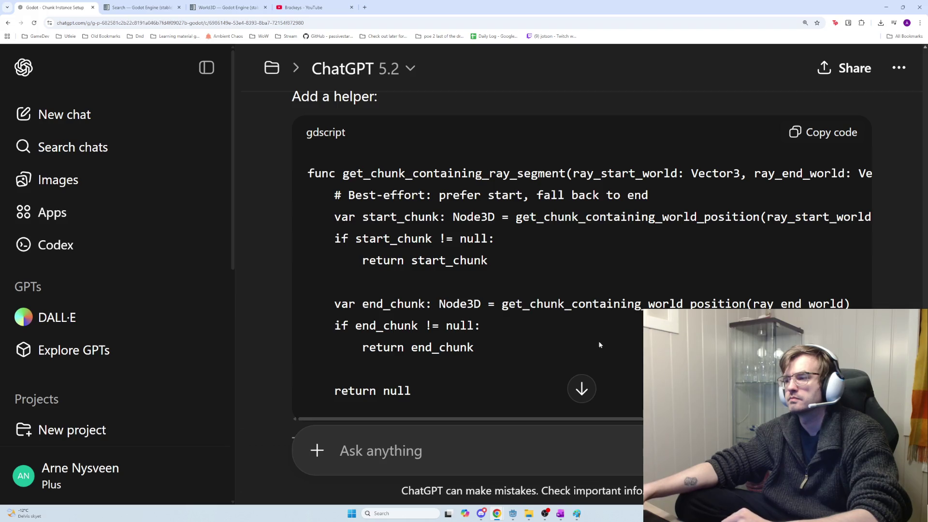
scroll(624, 406, right, 3)
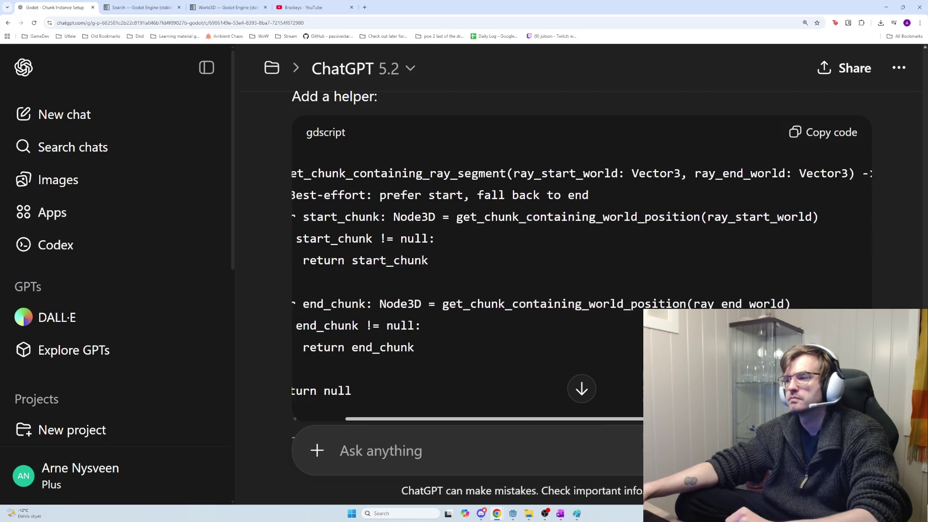
scroll(623, 404, left, 3)
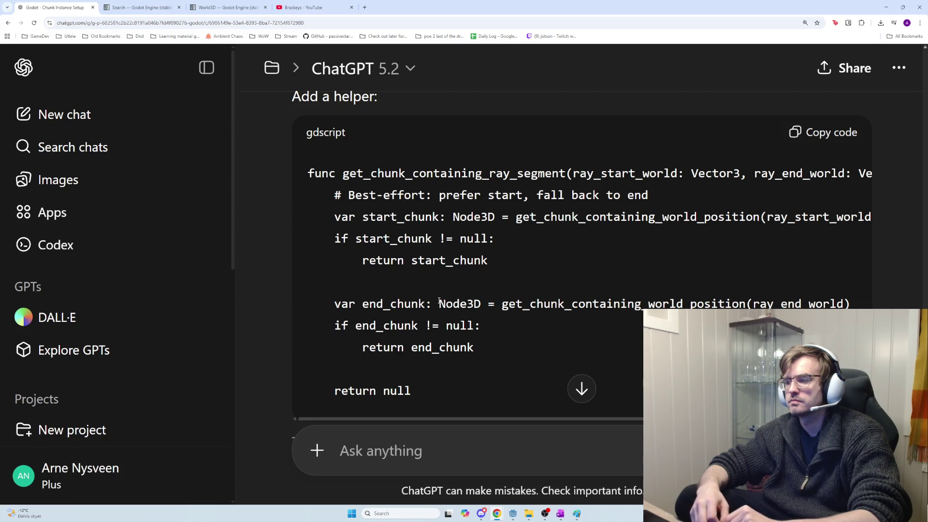
Read further down and select the helper's end_chunk fallback lines before the null return.
scroll(412, 232, down, 2)
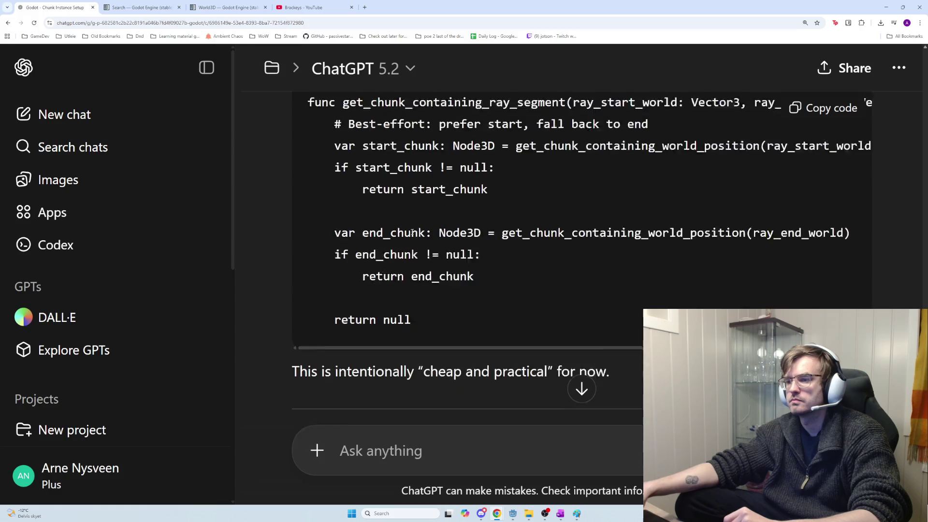
scroll(413, 232, down, 2)
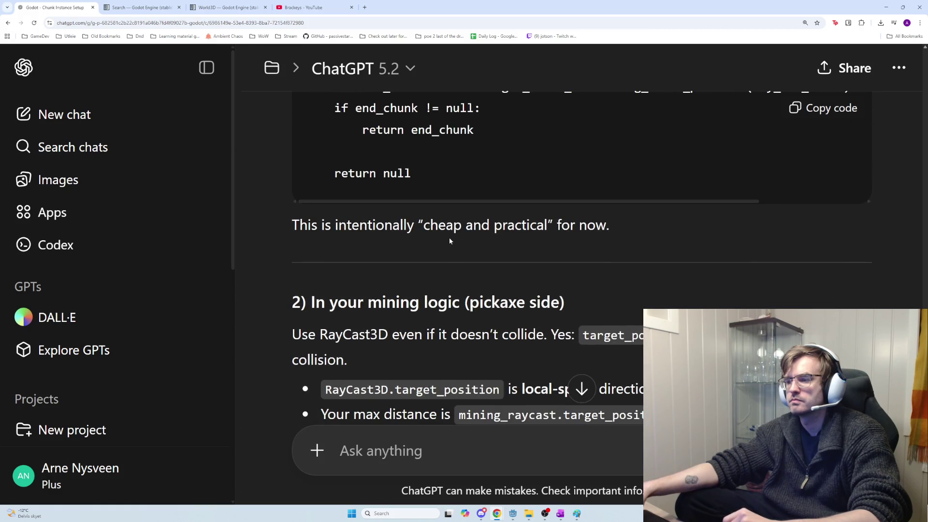
scroll(448, 239, down, 1)
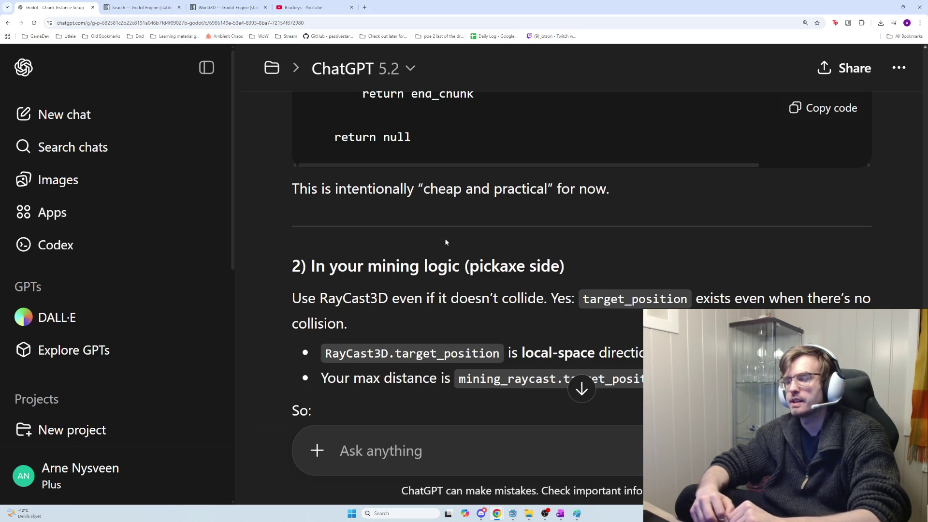
scroll(446, 240, up, 2)
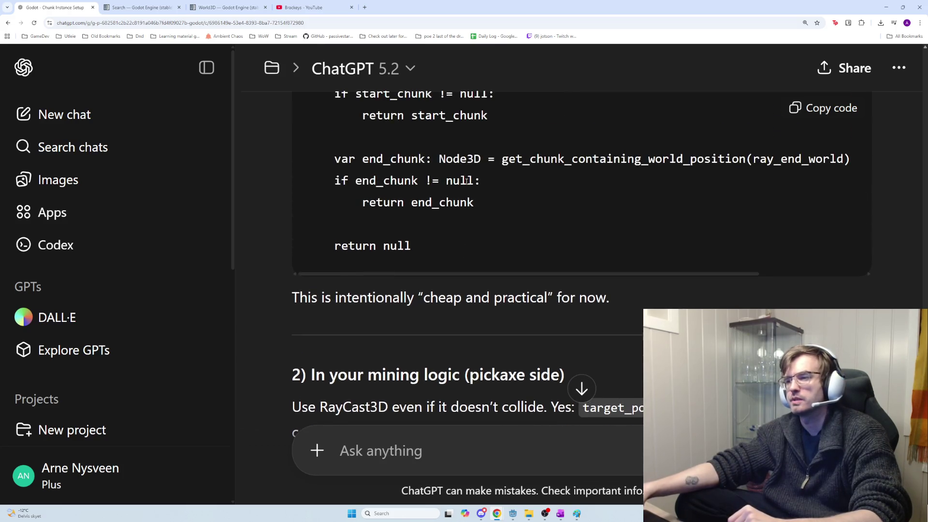
drag(502, 205, 332, 154)
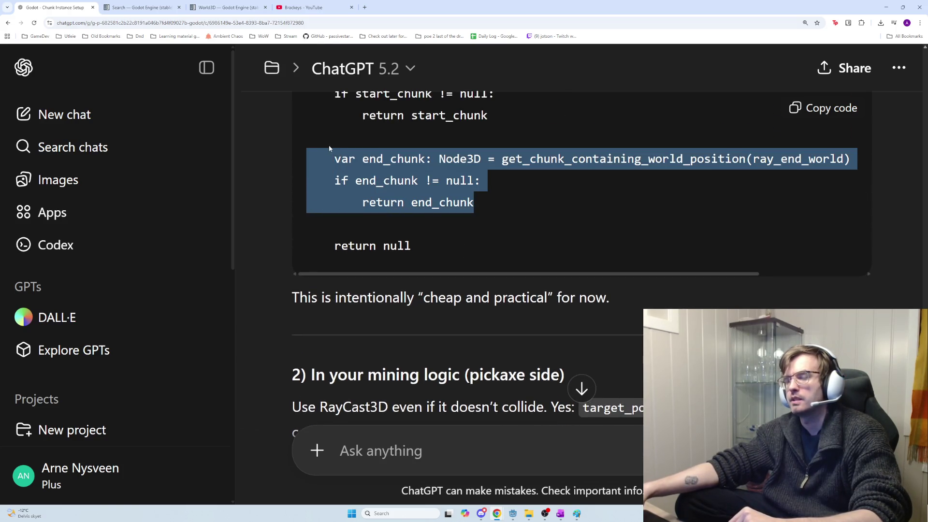
Review the get_chunk_containing_ray_segment func line and its comment in ChatGPT's reply.
scroll(359, 187, up, 3)
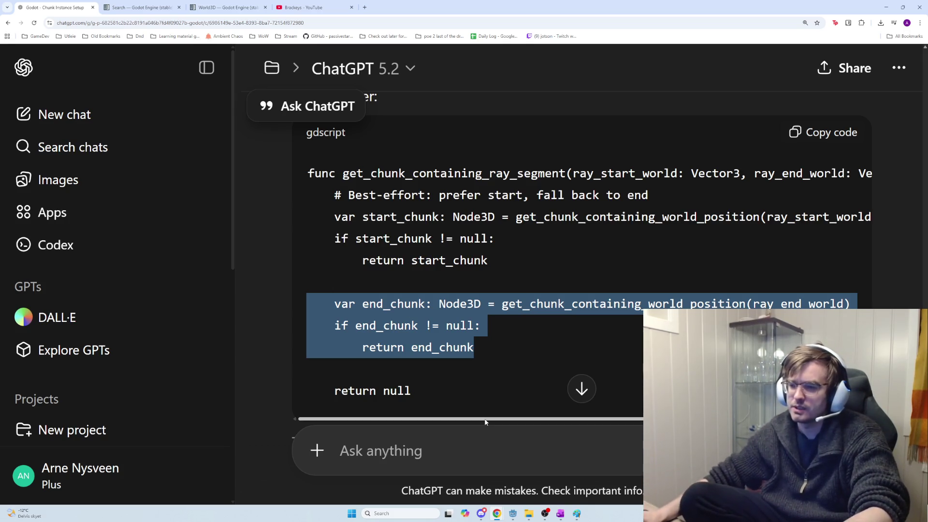
scroll(503, 374, down, 2)
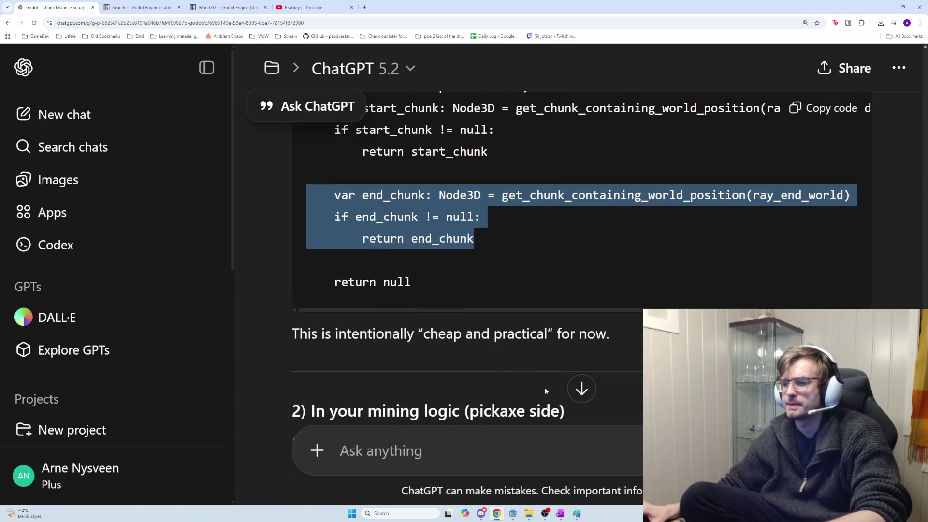
scroll(485, 293, down, 1)
scroll(474, 287, up, 3)
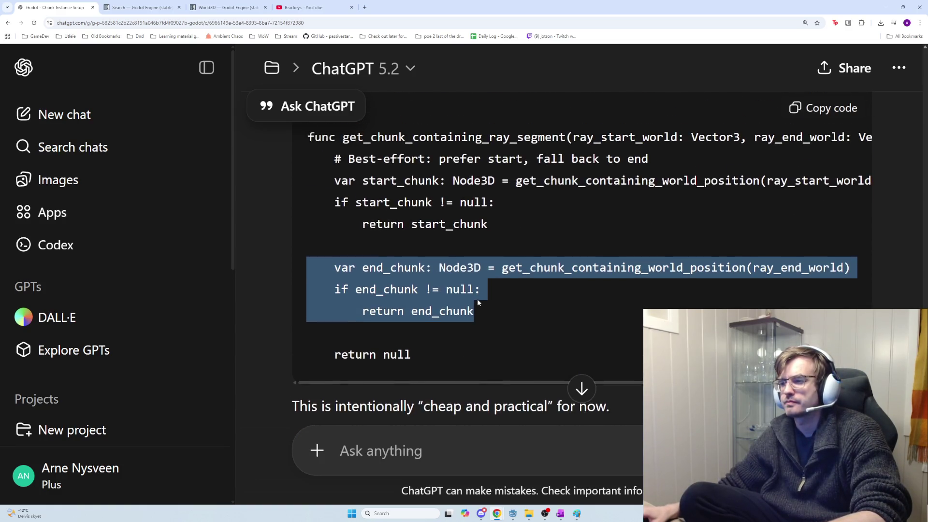
scroll(477, 301, up, 1)
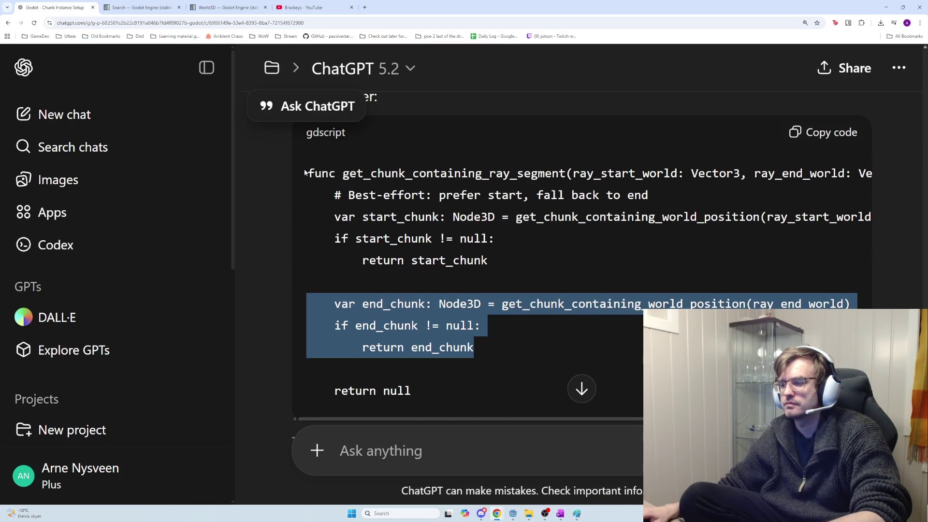
mouse_move(308, 169)
mouse_down()
mouse_move(622, 215)
mouse_move(728, 174)
mouse_move(873, 173)
mouse_move(310, 173)
mouse_move(449, 182)
mouse_move(486, 217)
mouse_move(739, 231)
mouse_move(767, 220)
mouse_move(875, 220)
mouse_move(410, 205)
mouse_move(315, 213)
mouse_move(338, 224)
mouse_move(834, 225)
mouse_move(235, 198)
mouse_move(415, 218)
mouse_move(555, 249)
mouse_move(590, 275)
mouse_up()
click(473, 223)
Copy the '1) In your ChunkManager' helper code block and head back to Godot.
scroll(561, 303, down, 1)
scroll(562, 306, down, 5)
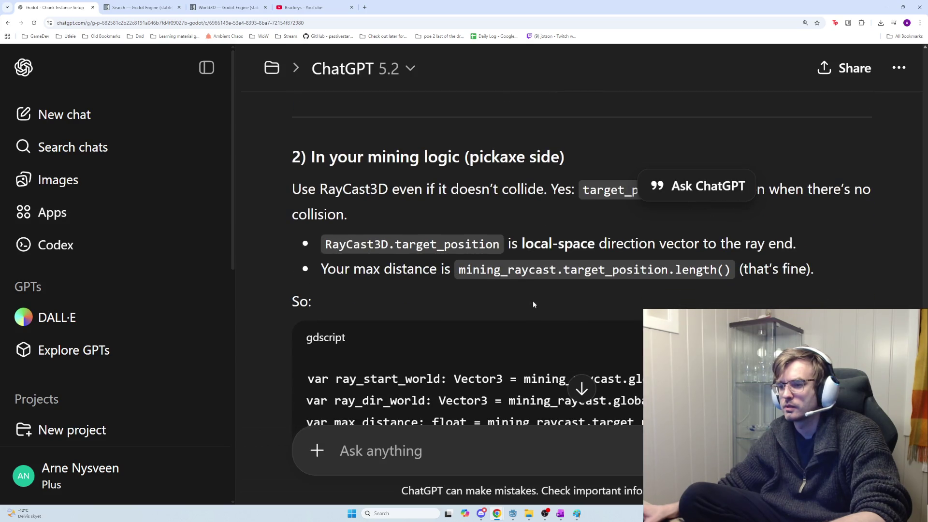
scroll(534, 304, down, 3)
scroll(534, 305, up, 5)
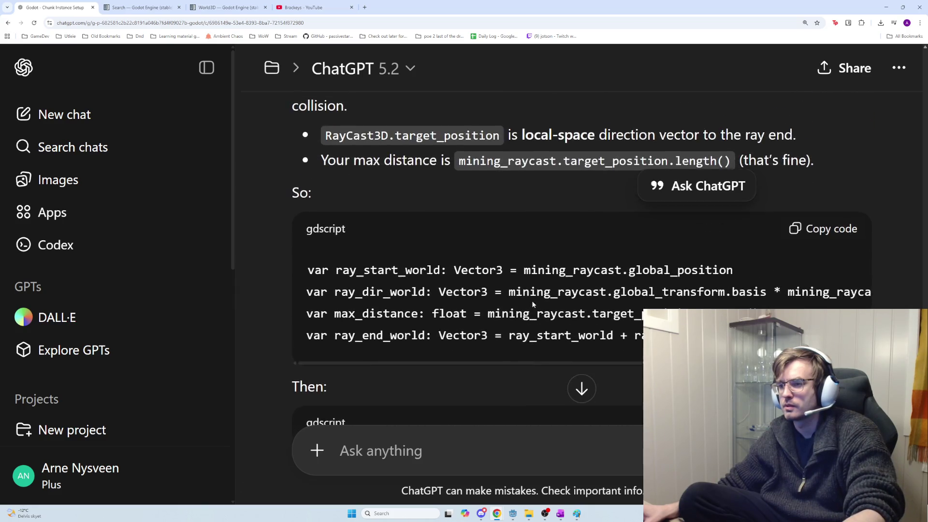
scroll(533, 300, up, 7)
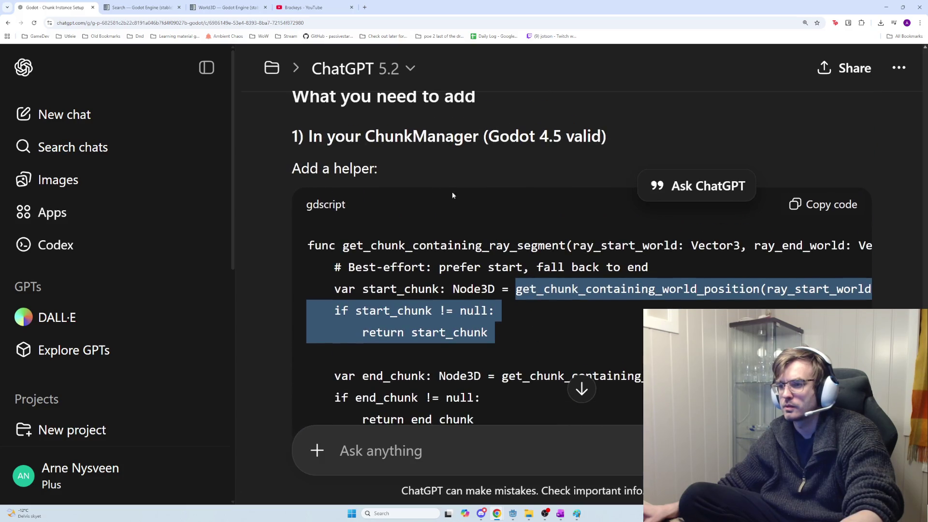
double_click(434, 151)
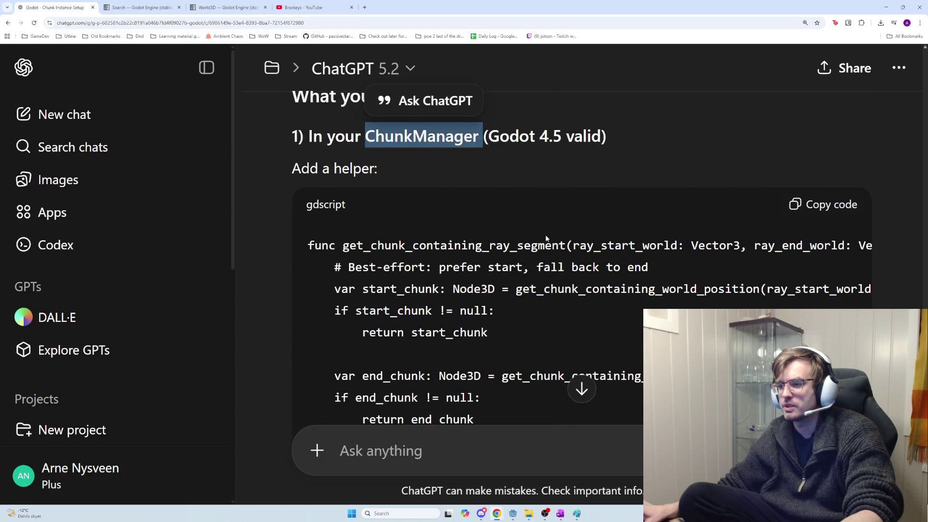
click(594, 271)
scroll(628, 273, down, 1)
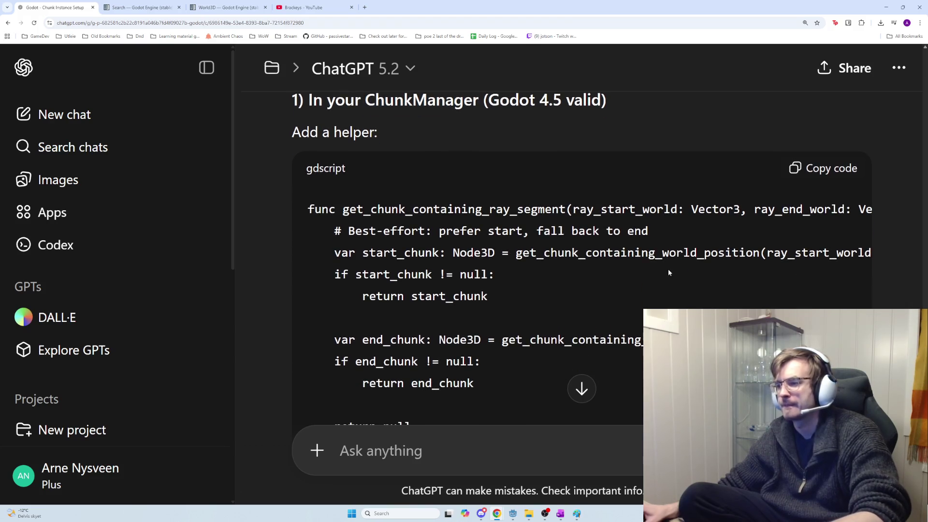
scroll(729, 236, down, 1)
click(835, 133)
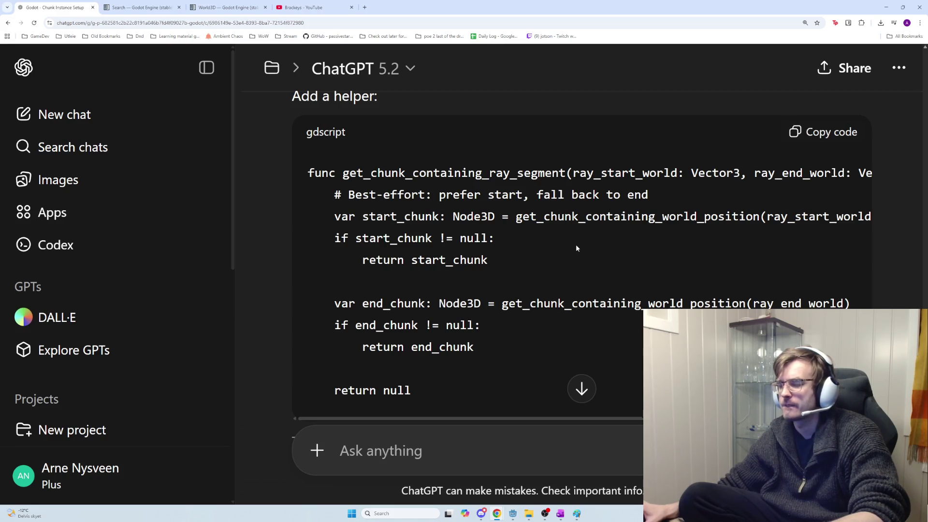
key(alt+Tab)
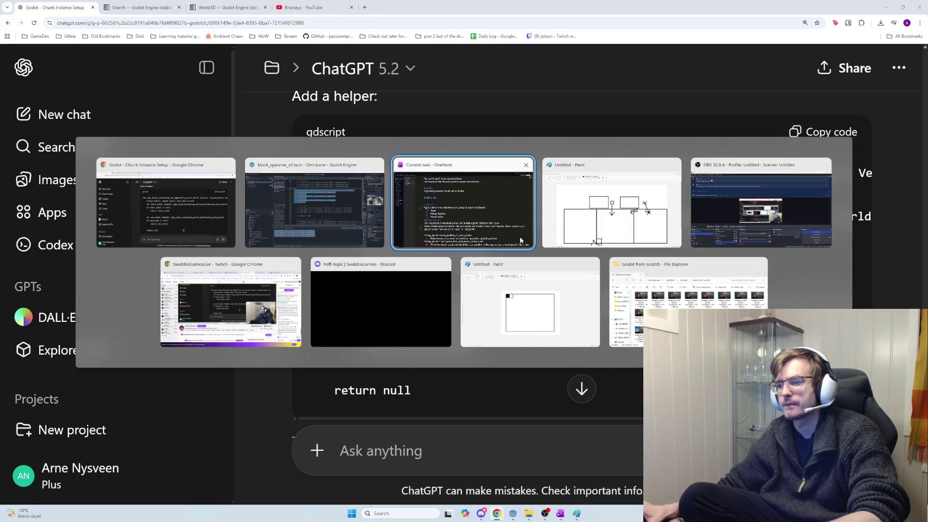
Paste the get_chunk_containing_ray_segment helper at the end of chunk_manager.gd.
click(382, 223)
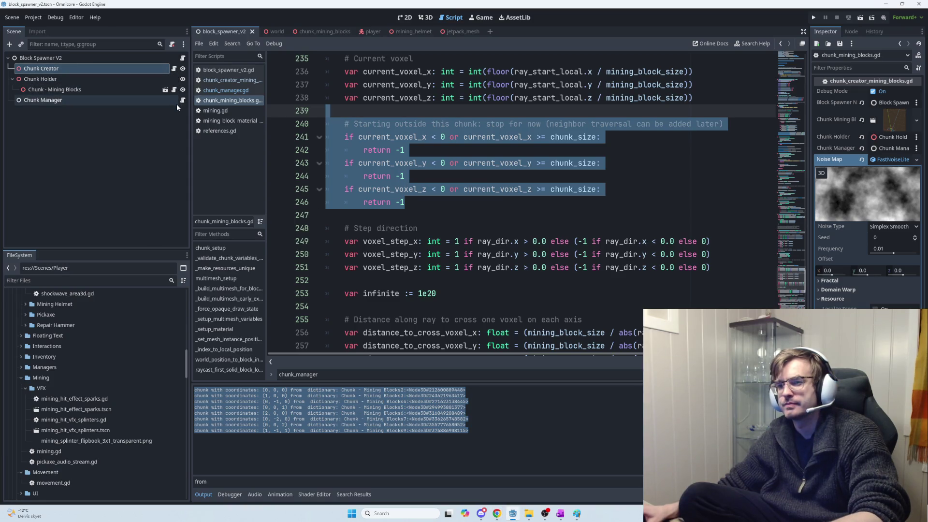
click(183, 101)
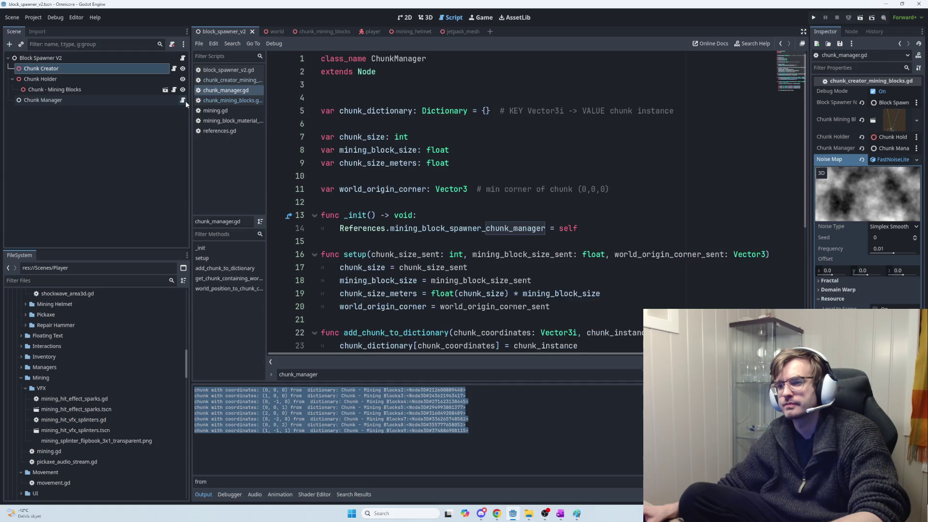
click(516, 201)
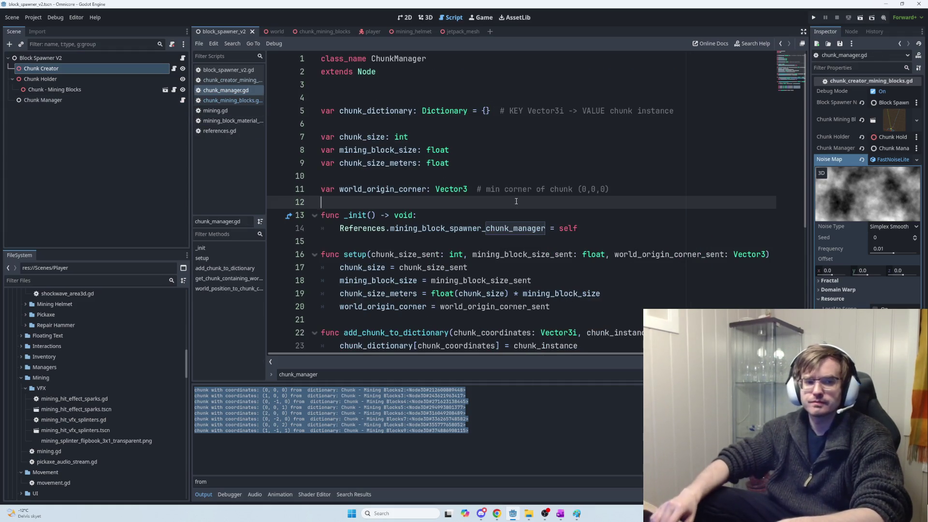
scroll(517, 201, down, 5)
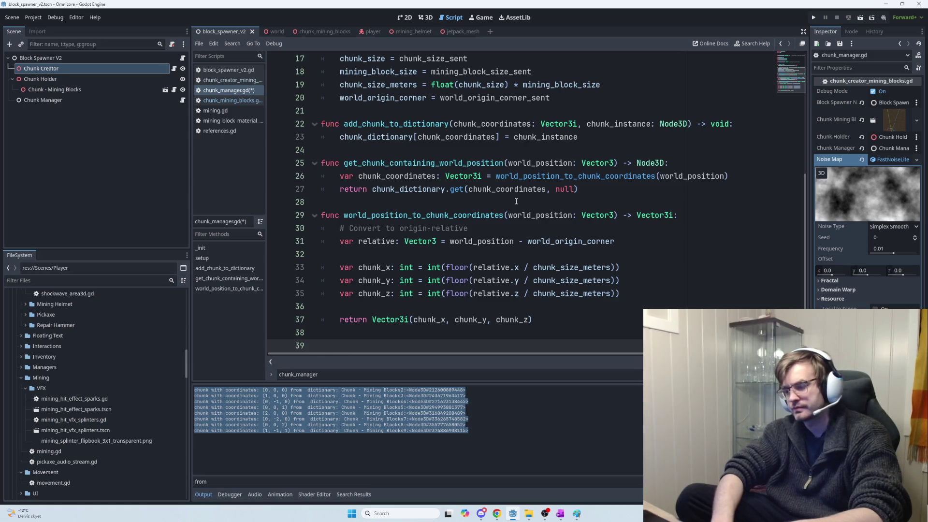
key(ctrl+v)
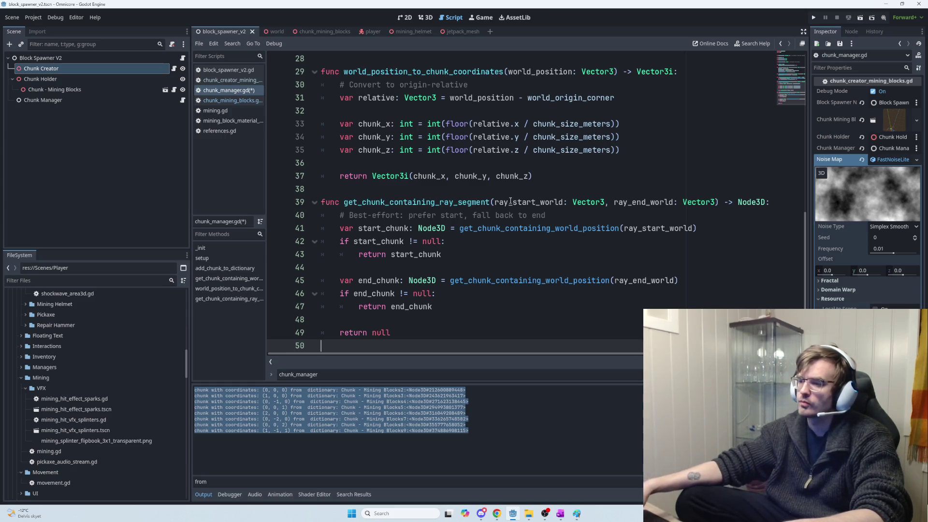
Check the pasted ray_start_world and ray_end_world parameter names, then return to ChatGPT.
double_click(511, 202)
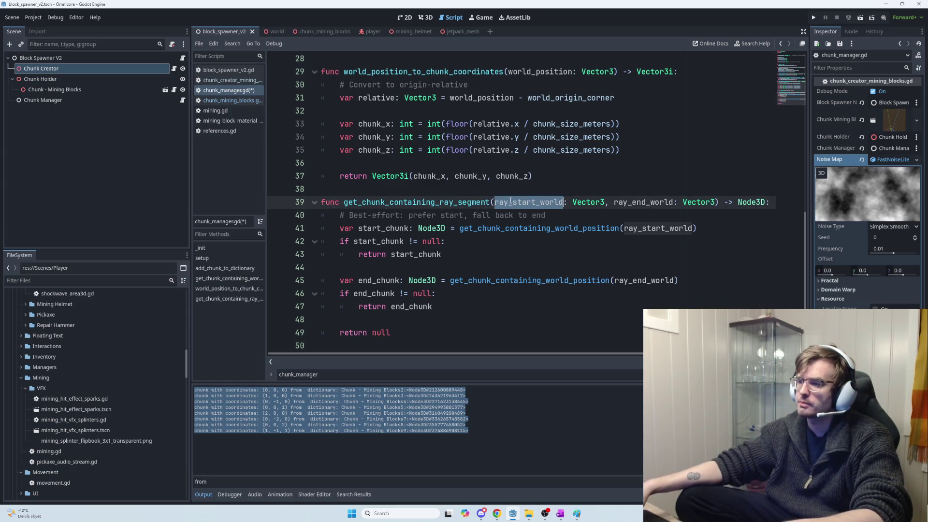
click(651, 203)
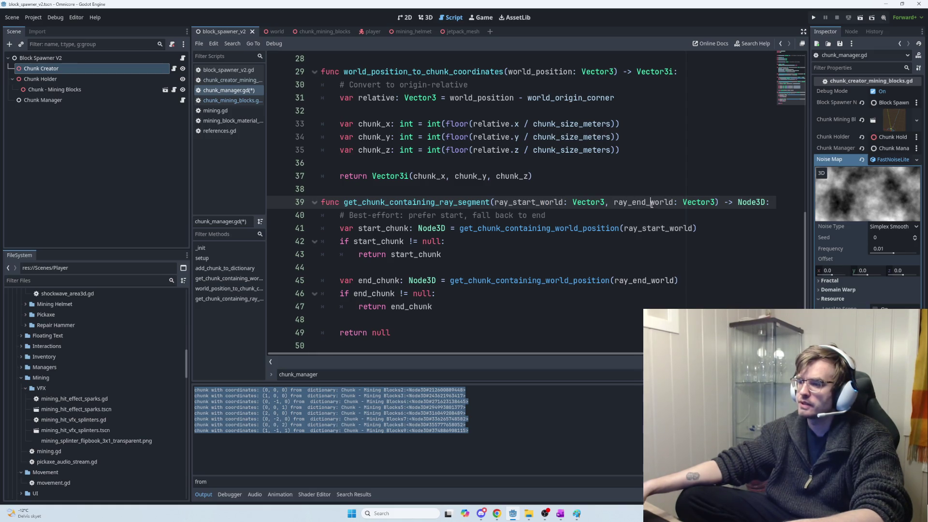
double_click(652, 204)
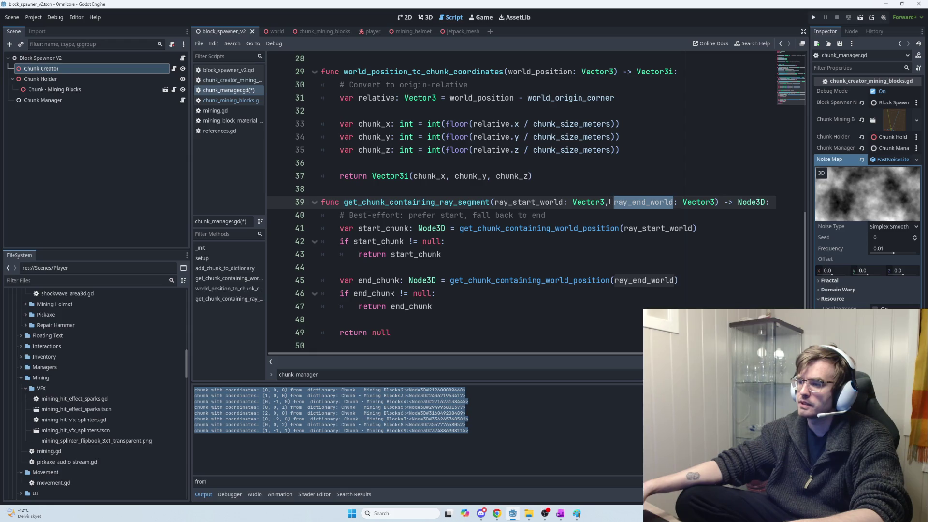
key(alt+Tab)
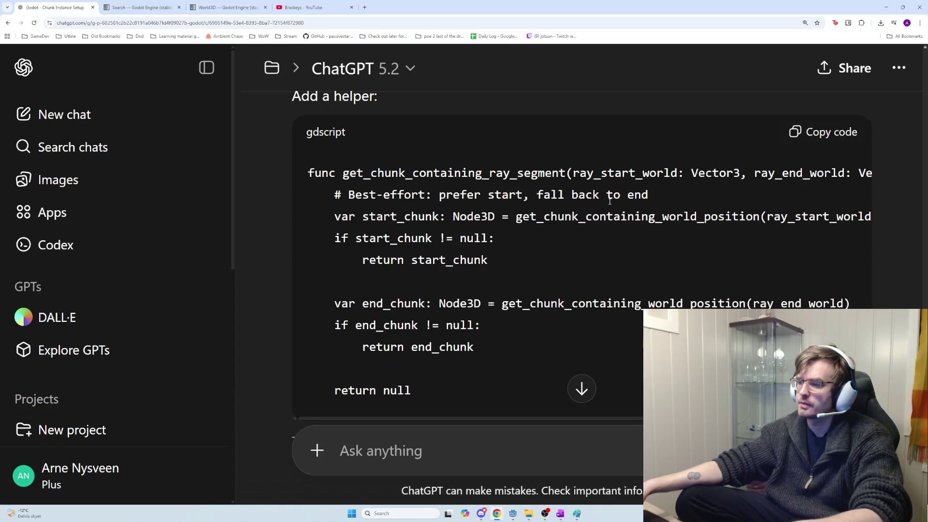
Scroll the ChatGPT reply to the '2) In your mining logic (pickaxe side)' ray setup code.
scroll(609, 221, down, 3)
scroll(607, 226, down, 4)
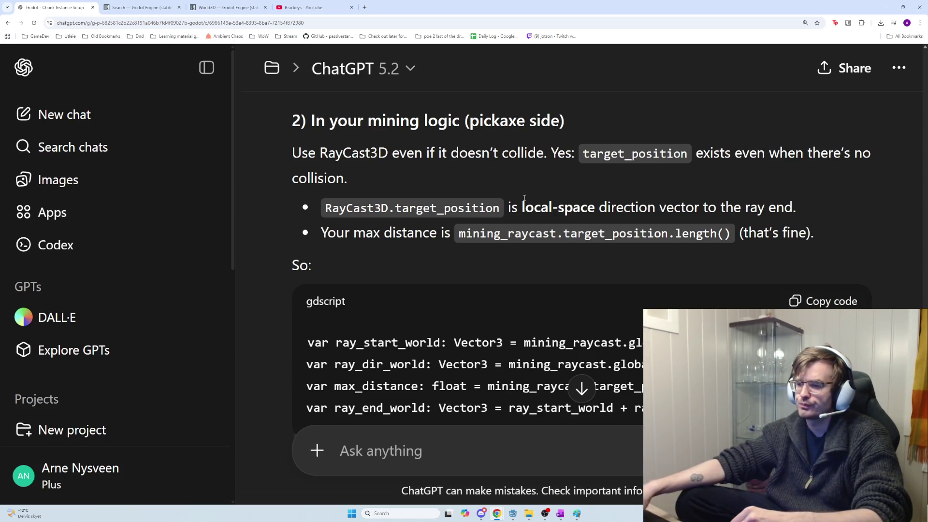
scroll(725, 215, down, 1)
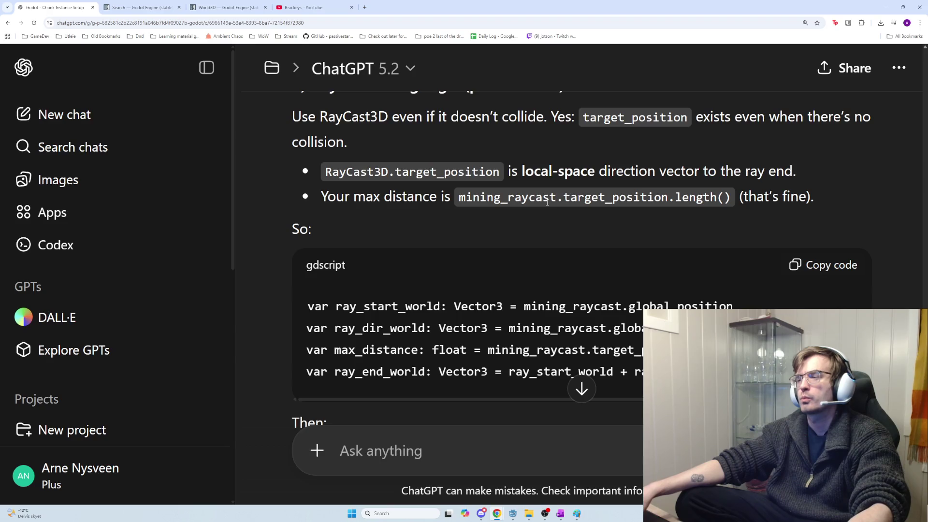
Read the ray setup code by highlighting the max_distance line and the ray_end_world calculation.
scroll(546, 208, down, 1)
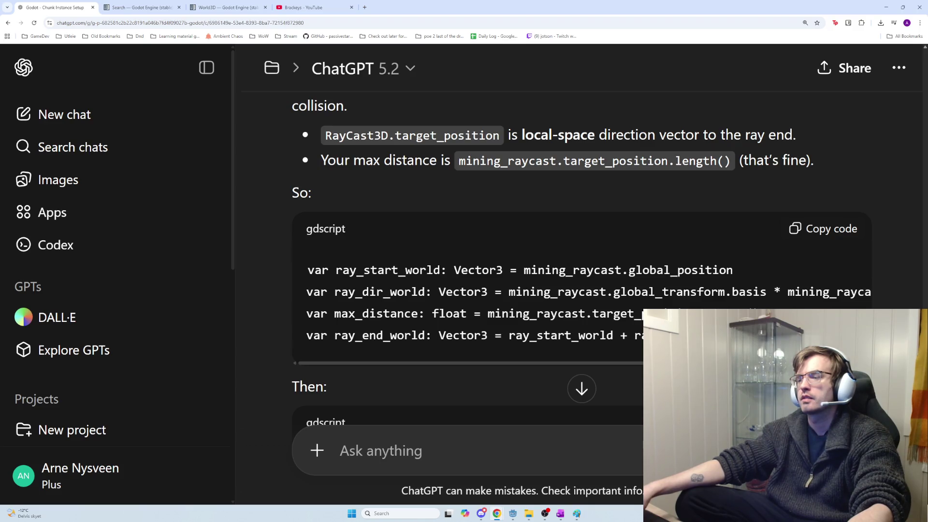
drag(760, 313, 501, 311)
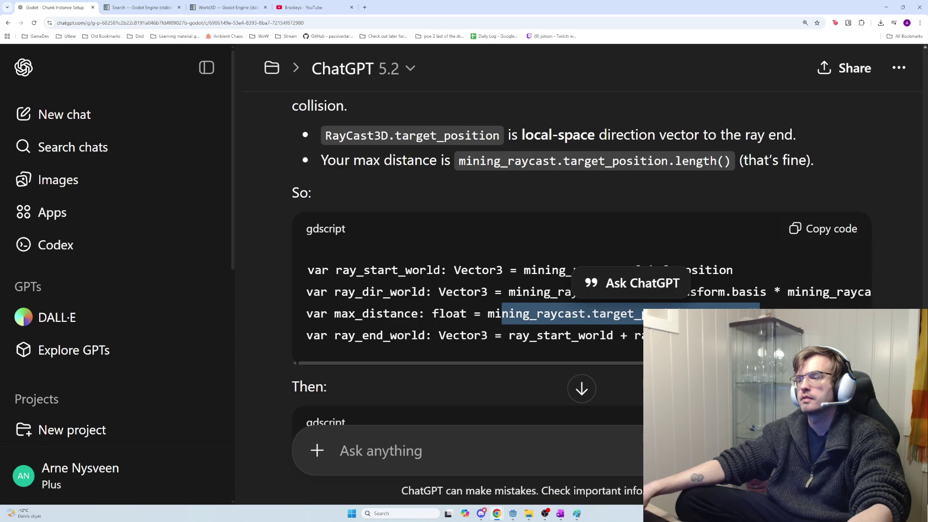
click(501, 312)
drag(651, 336, 511, 337)
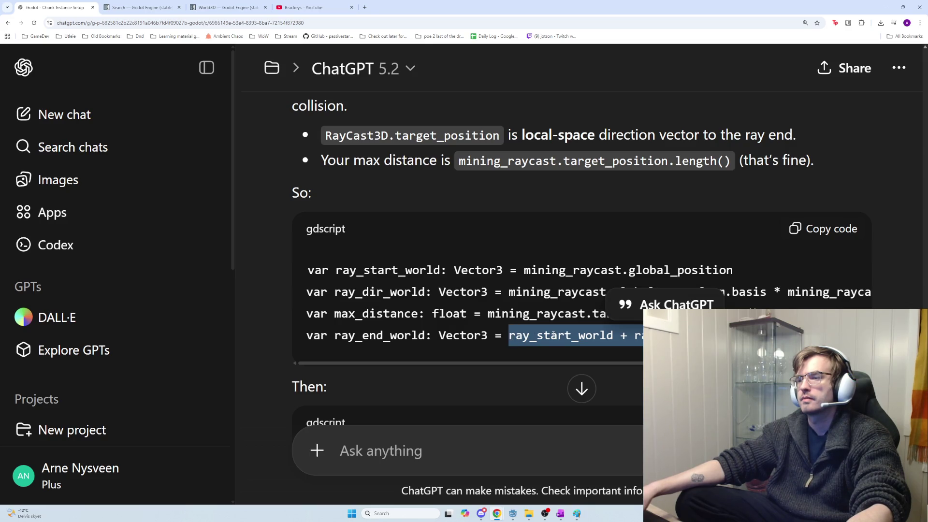
click(469, 293)
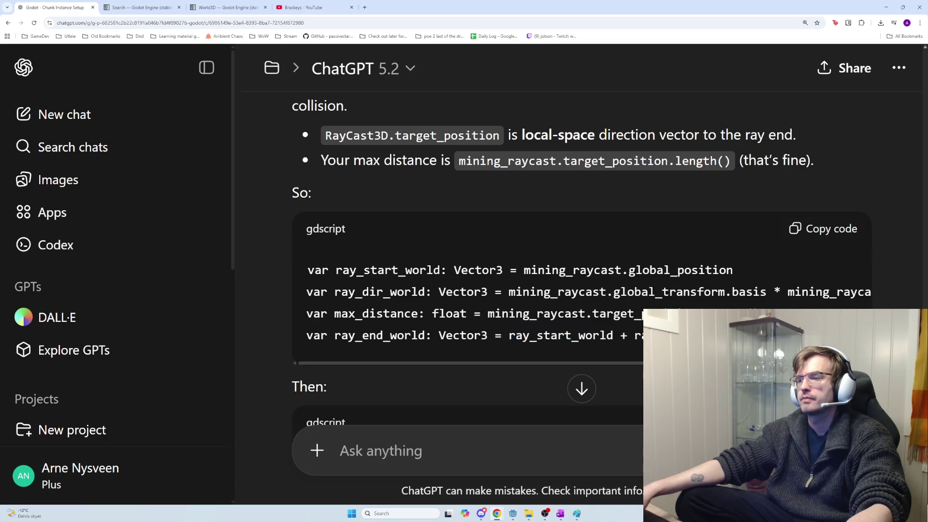
scroll(469, 293, down, 1)
mouse_move(836, 303)
mouse_down()
mouse_move(570, 319)
mouse_move(507, 308)
mouse_up()
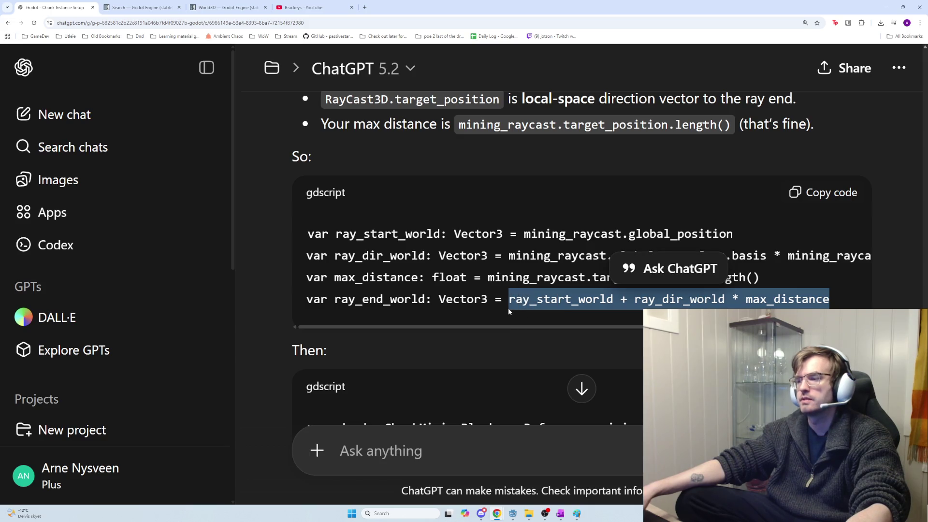
Check the target_position note on max distance, then read on to the 'Then:' chunk lookup block.
scroll(500, 289, down, 1)
scroll(500, 288, down, 2)
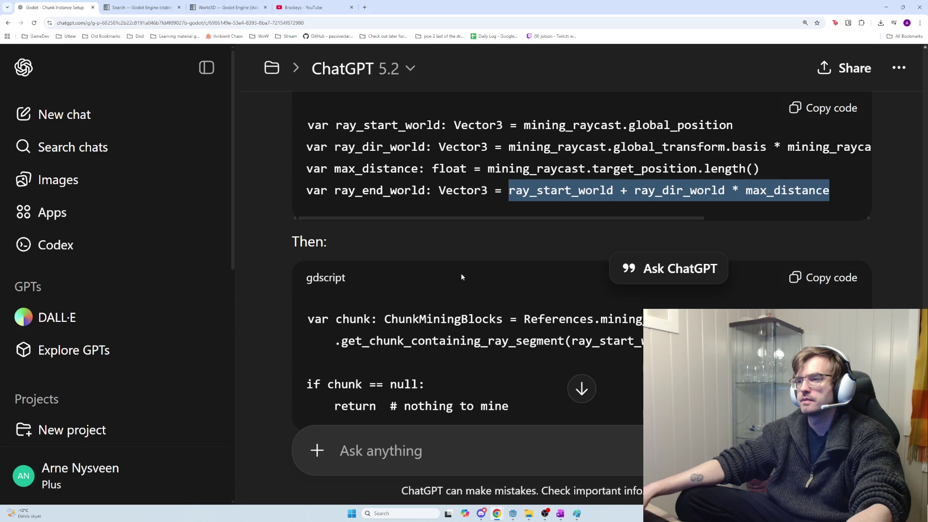
scroll(462, 277, up, 5)
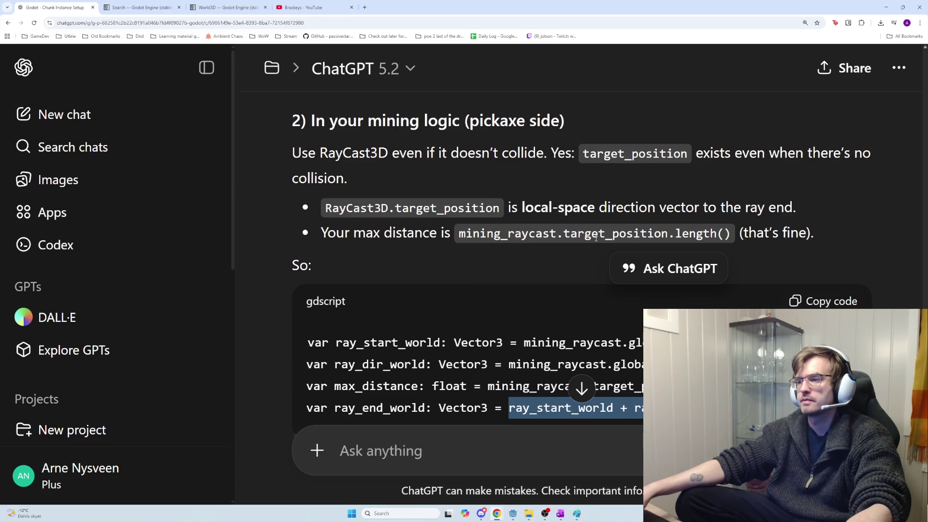
drag(564, 234, 669, 236)
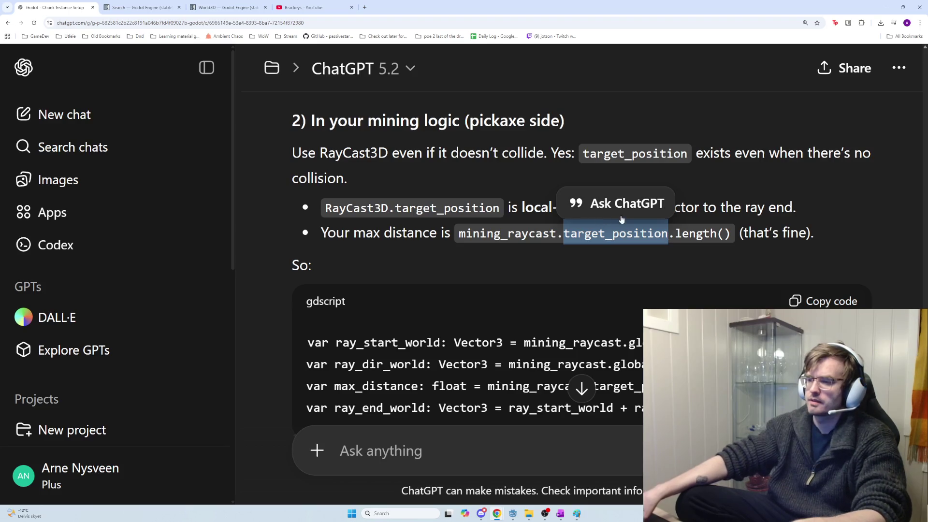
click(737, 232)
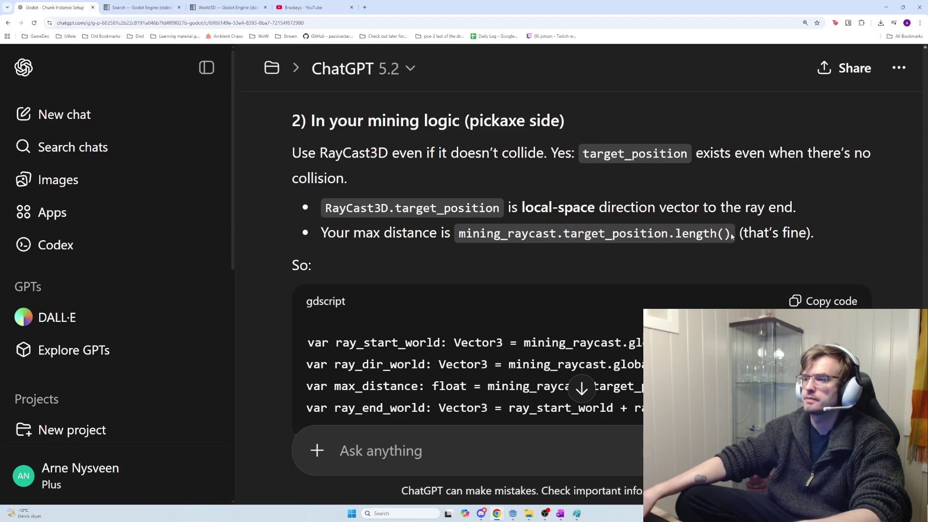
scroll(583, 256, down, 2)
scroll(582, 257, down, 3)
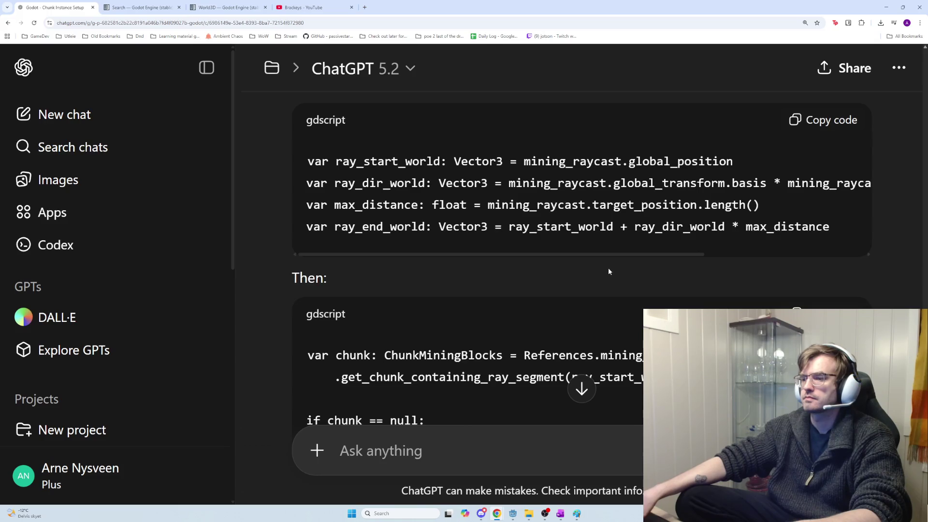
scroll(614, 273, down, 2)
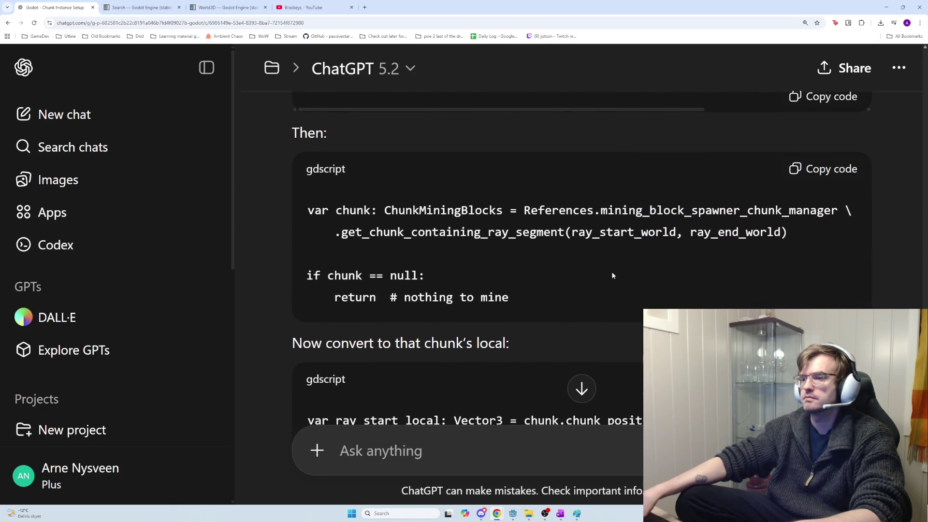
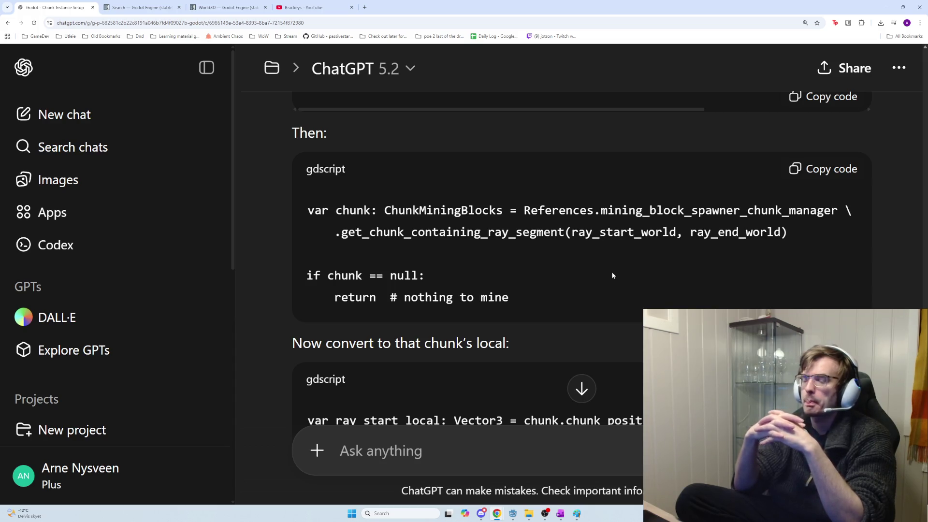
Select ChunkMiningBlocks in ChatGPT's answer and bring the Godot editor back to the front.
double_click(455, 210)
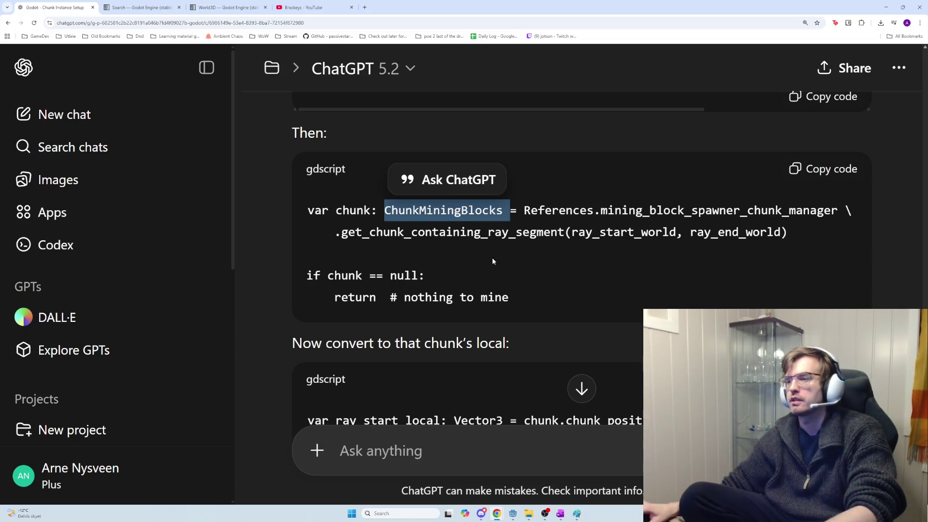
key(alt+Tab)
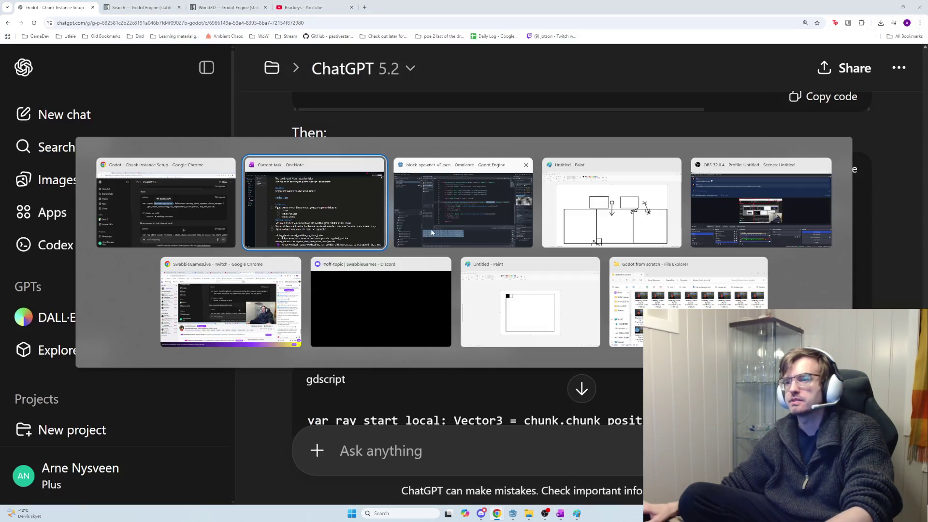
click(432, 232)
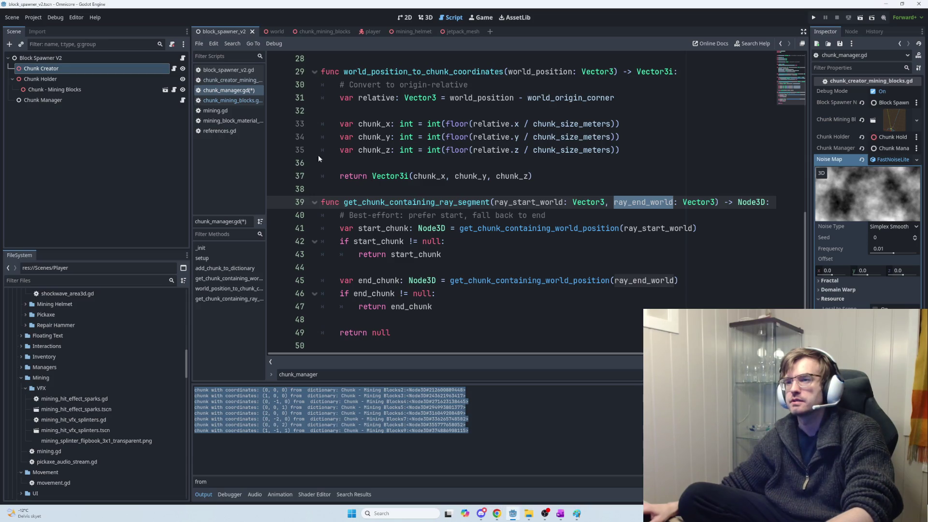
Save chunk_manager.gd and open the Chunk - Mining Blocks node's script.
key(ctrl+s)
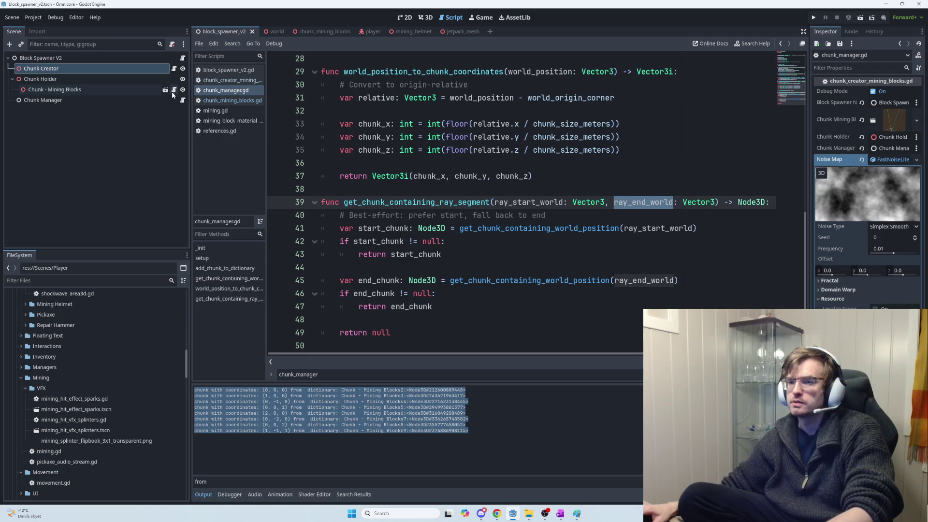
click(174, 92)
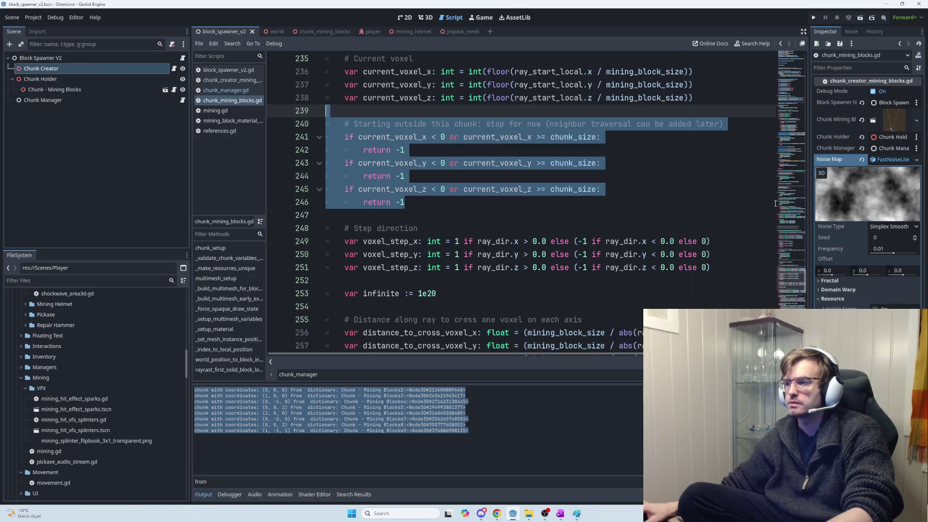
scroll(697, 198, up, 4)
scroll(697, 198, up, 3)
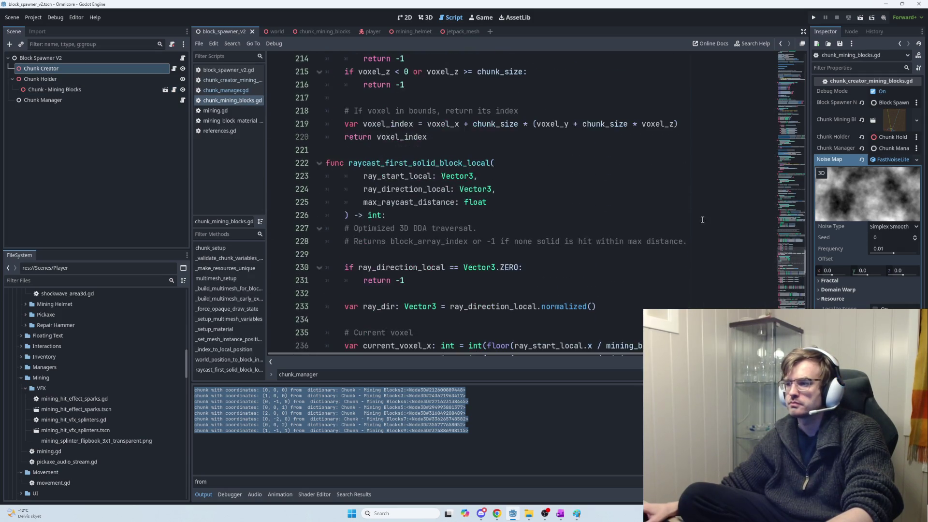
Add 'class_name ChunkMiningBlocks' as the first line, above extends Node3D.
click(729, 247)
key(ctrl+Home)
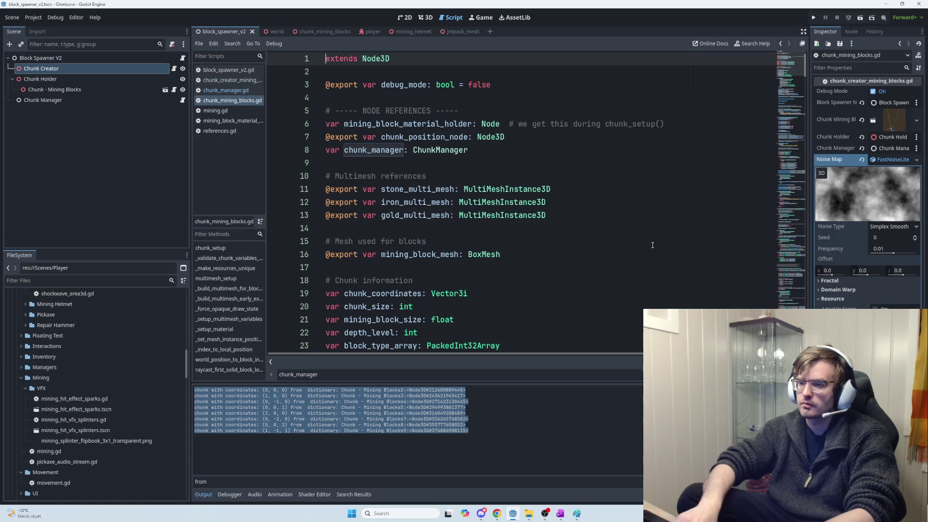
key(Return)
key(Up)
text(c)
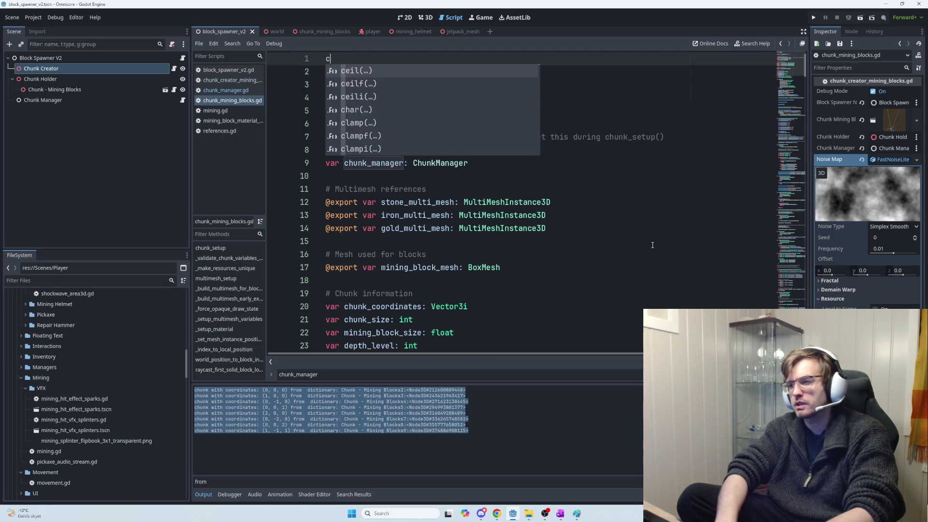
text(lass_)
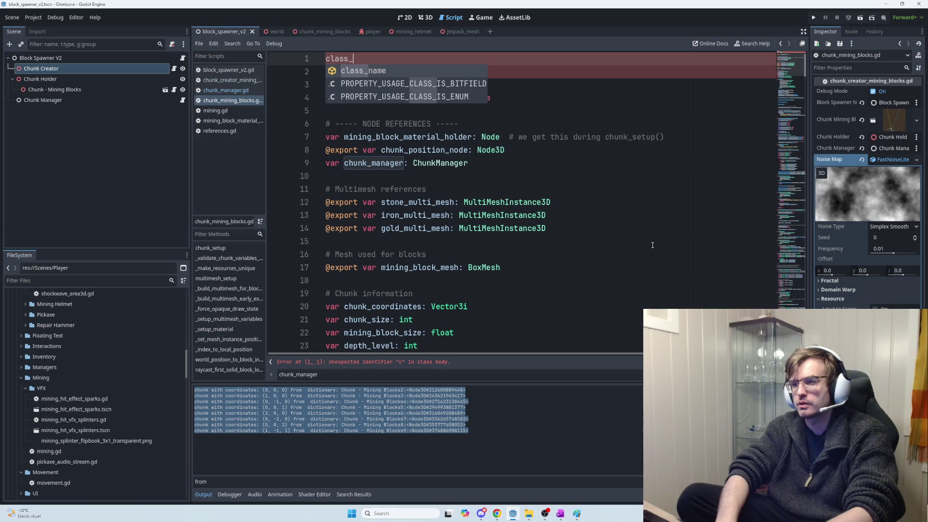
key(Return)
text(ChunkMiningBlocks)
key(BackSpace)
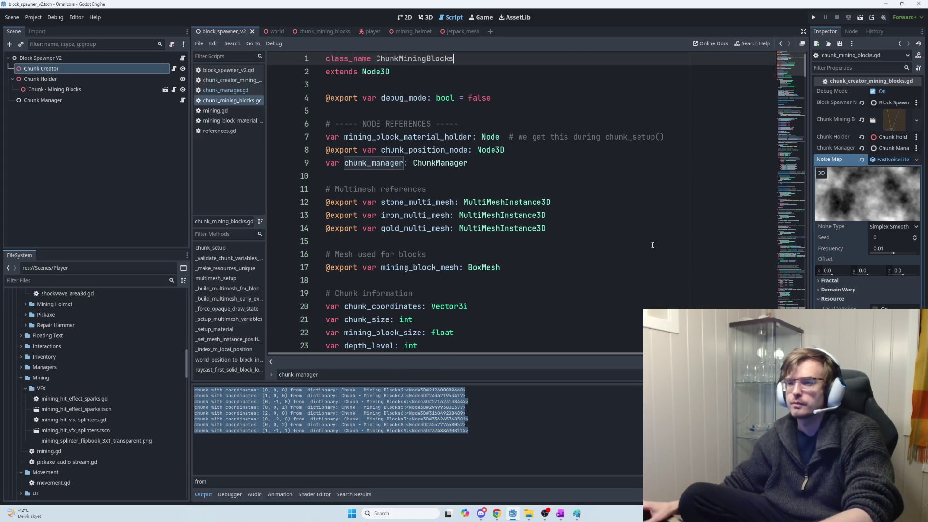
double_click(381, 162)
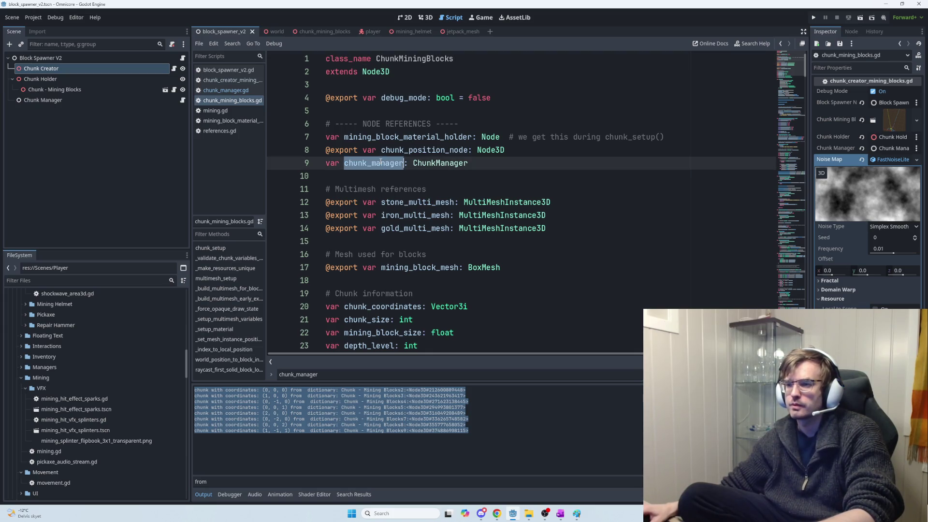
double_click(405, 56)
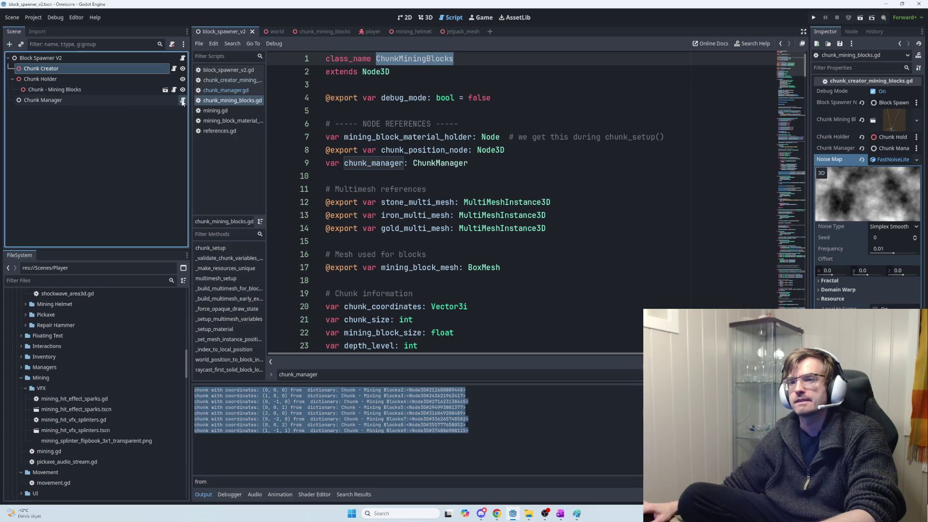
click(226, 90)
Change chunk_instance's type in add_chunk_to_dictionary from Node3D to ChunkMiningBlocks.
scroll(575, 227, up, 1)
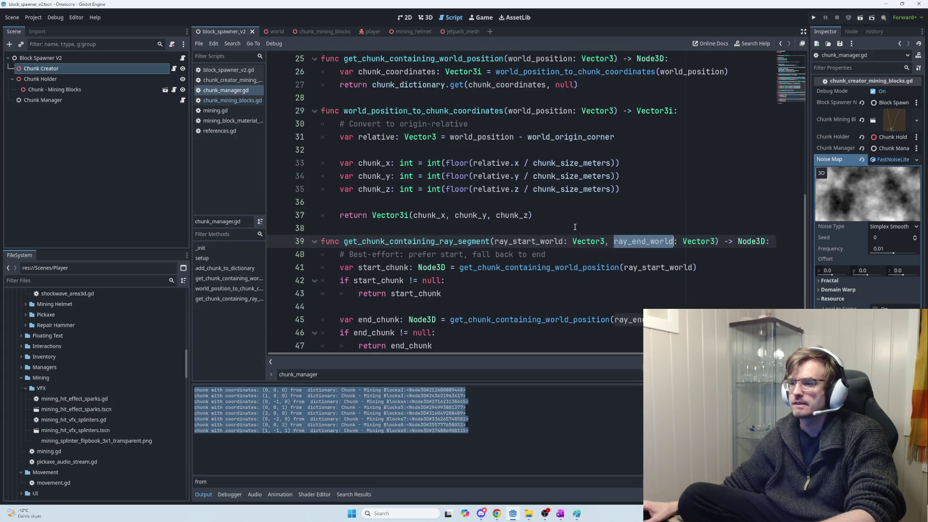
scroll(575, 227, up, 2)
scroll(576, 227, up, 1)
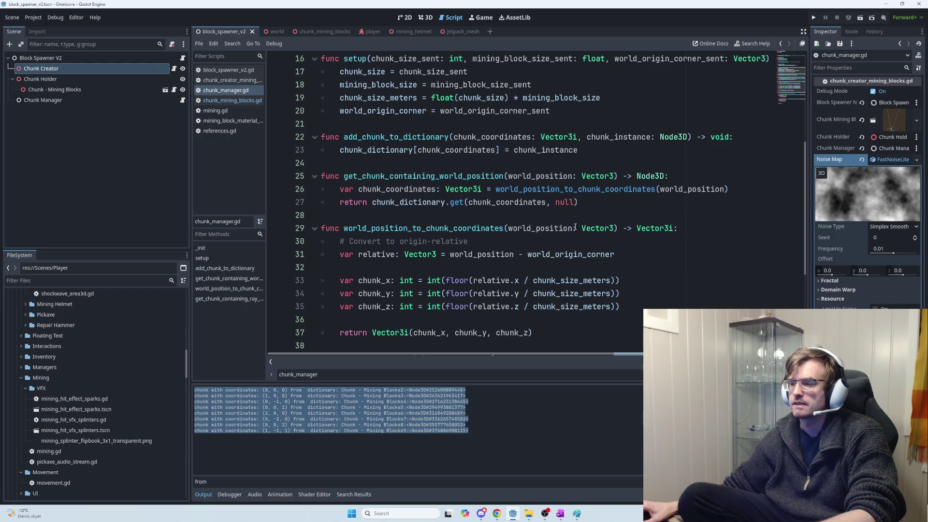
scroll(575, 227, up, 1)
scroll(595, 216, up, 1)
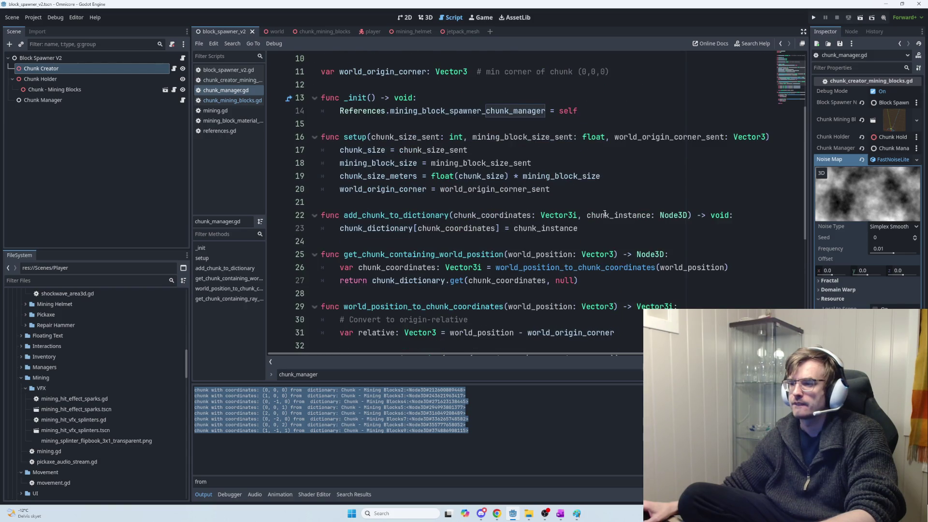
double_click(672, 215)
text(ChunkMiningBlocks)
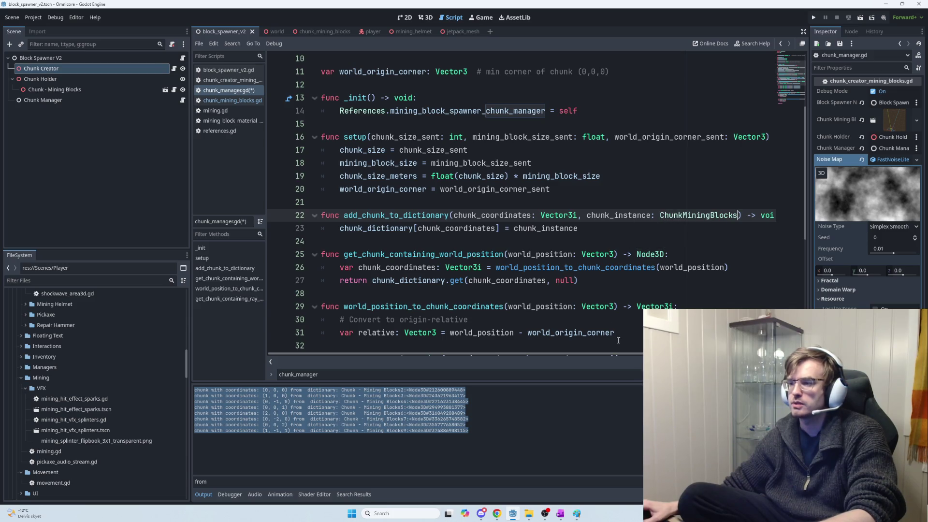
Move add_chunk_to_dictionary's parameters onto their own indented line, then return to ChatGPT.
scroll(641, 350, right, 3)
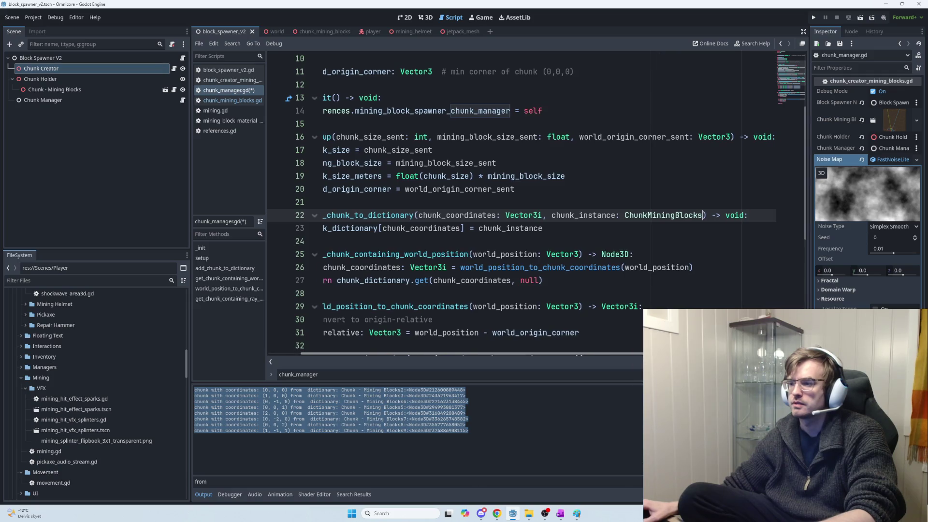
scroll(641, 350, left, 3)
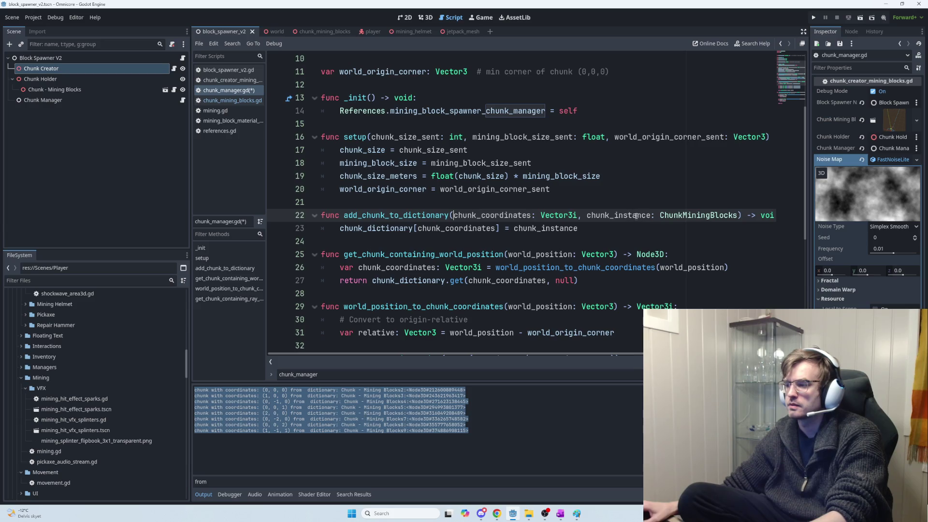
key(Return)
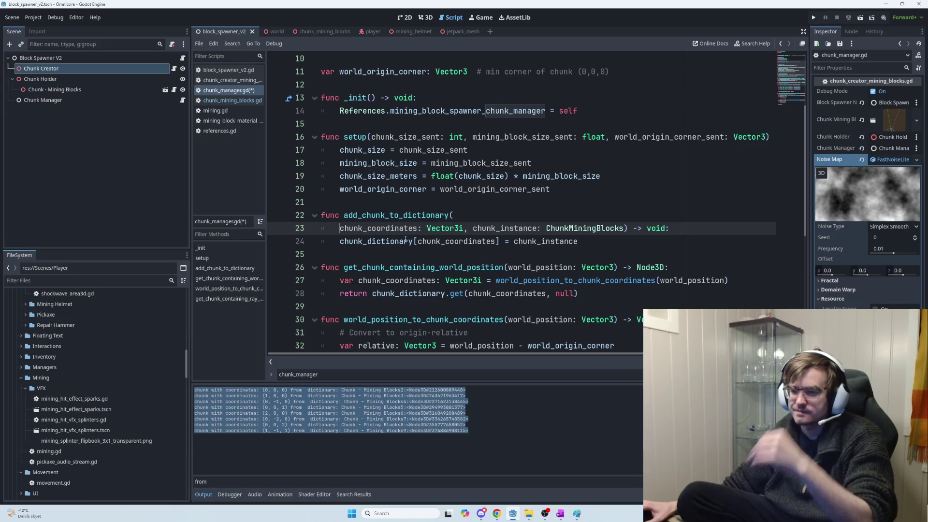
key(Tab)
key(Down)
key(Down)
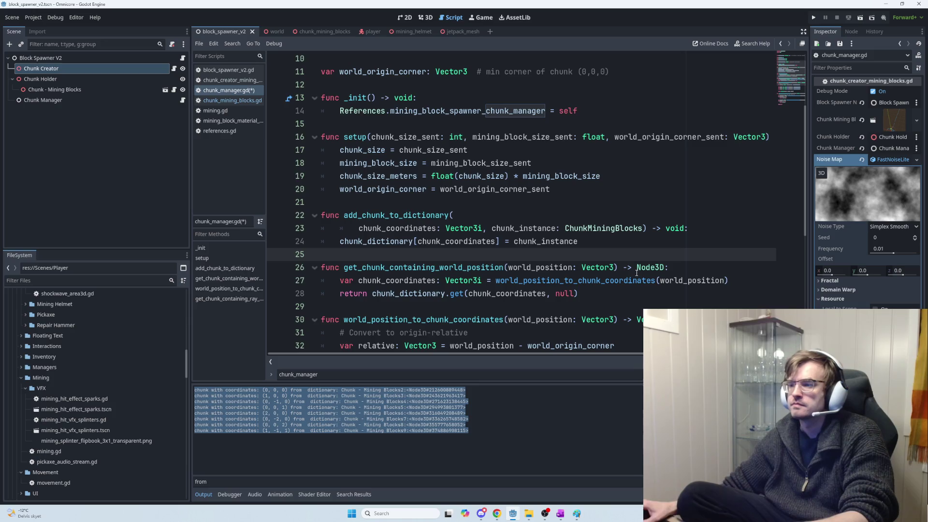
mouse_move(637, 273)
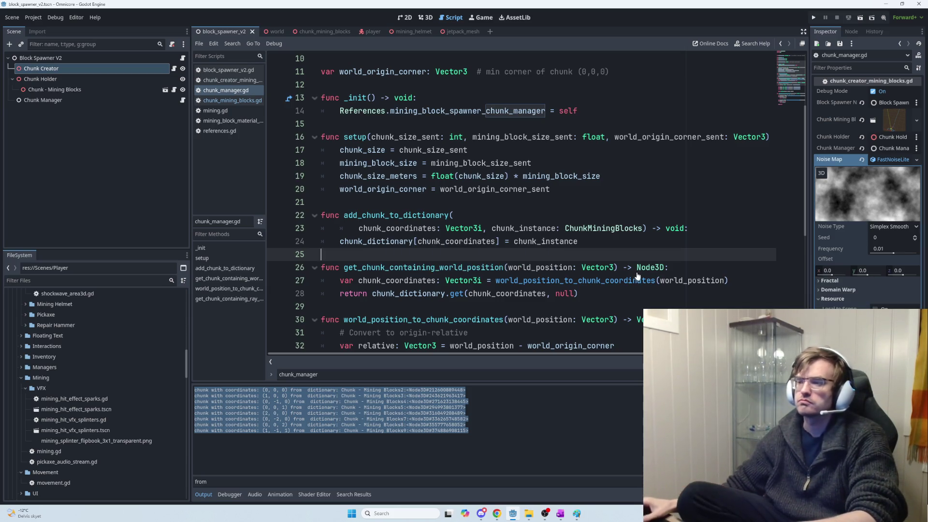
key(alt+Tab)
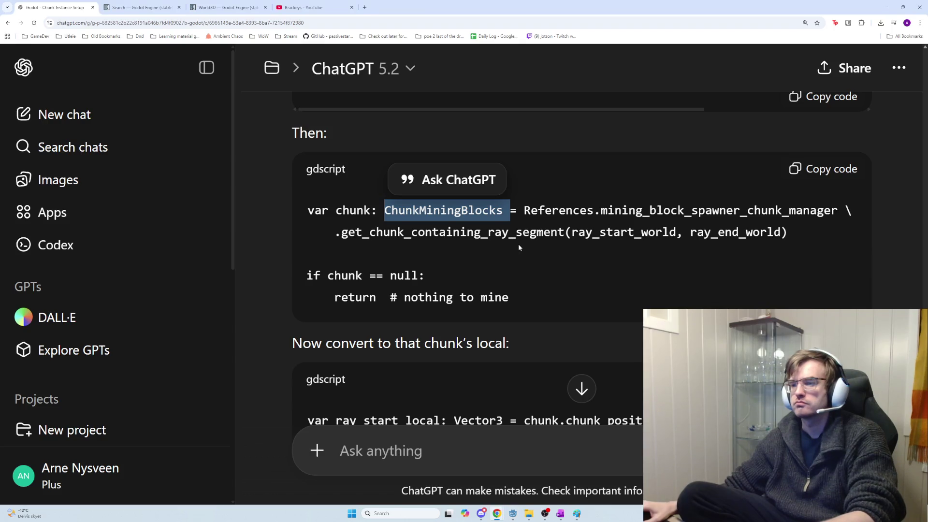
scroll(520, 246, down, 1)
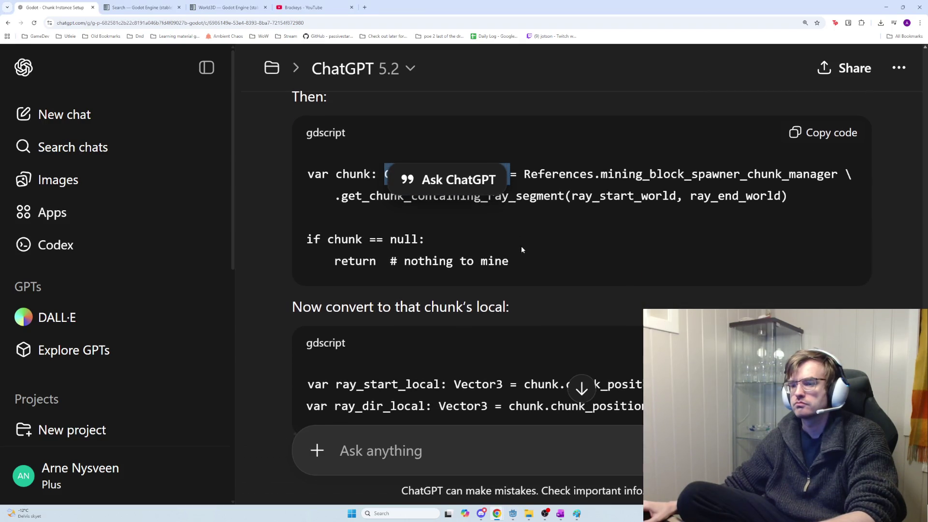
scroll(521, 246, down, 1)
scroll(533, 263, down, 1)
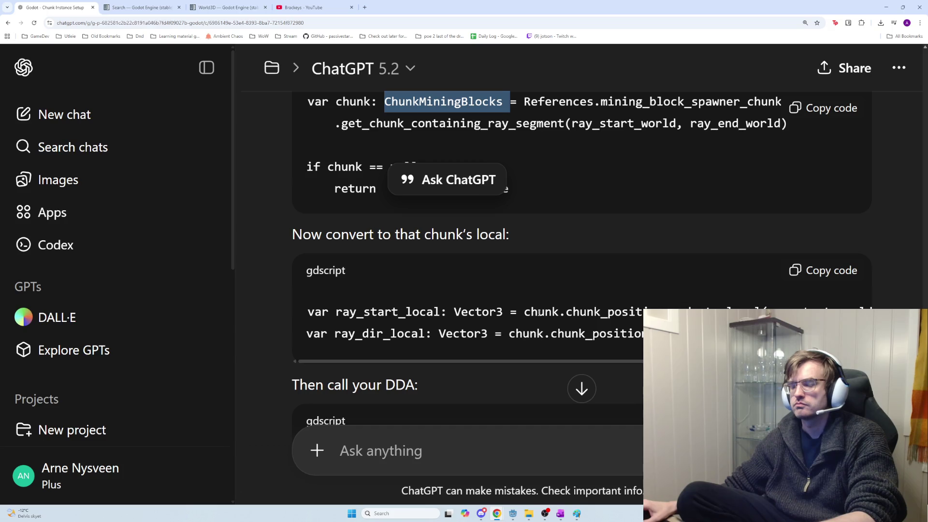
scroll(539, 313, down, 1)
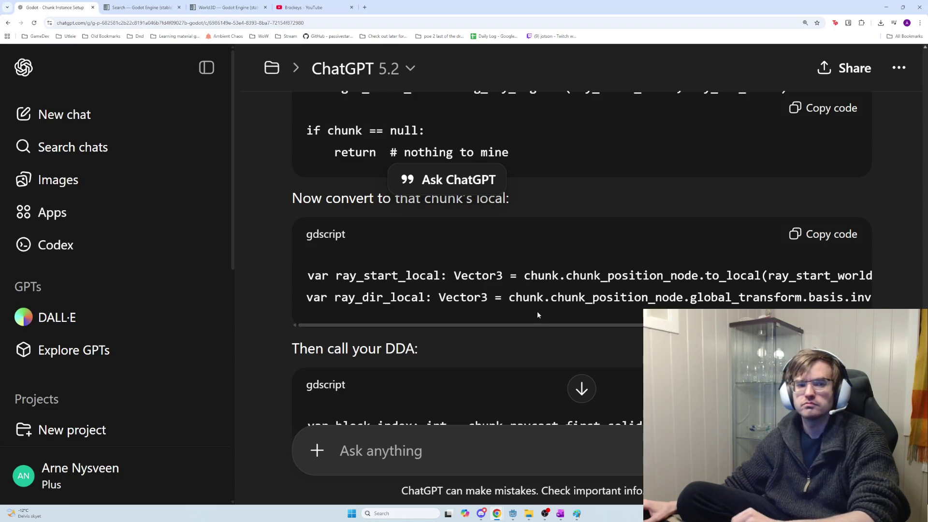
scroll(538, 315, down, 1)
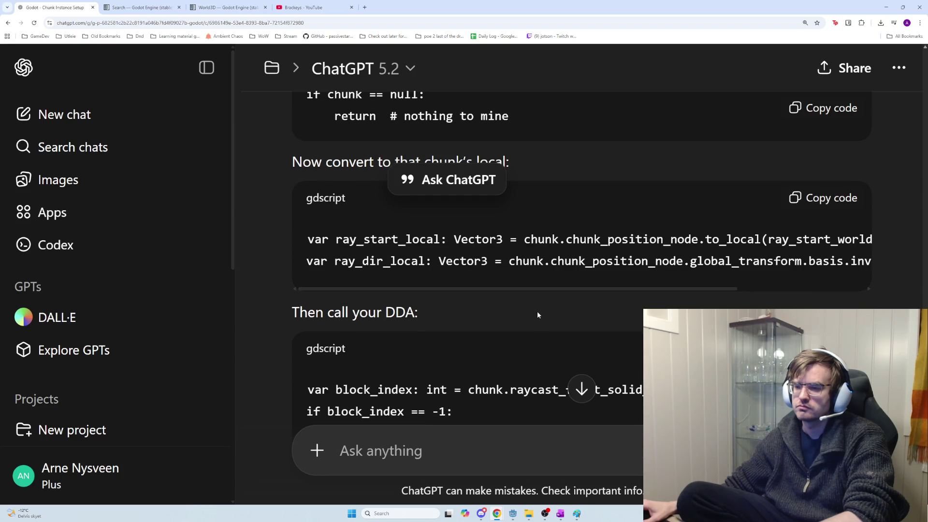
drag(529, 292, 562, 294)
mouse_move(586, 293)
mouse_down()
mouse_move(681, 299)
mouse_move(504, 275)
mouse_up()
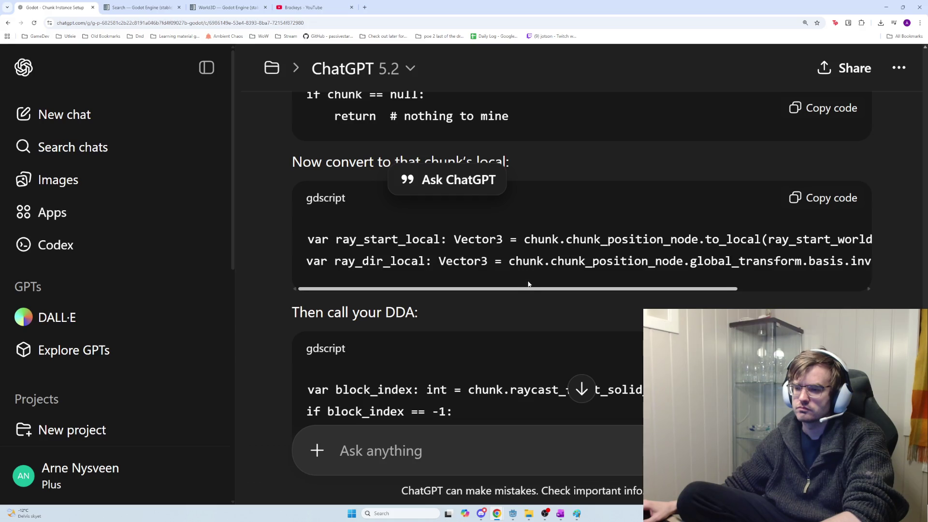
Copy the raycast_first_solid_block_local call name from ChatGPT's DDA snippet.
scroll(532, 282, right, 1)
scroll(533, 287, left, 1)
scroll(531, 289, up, 2)
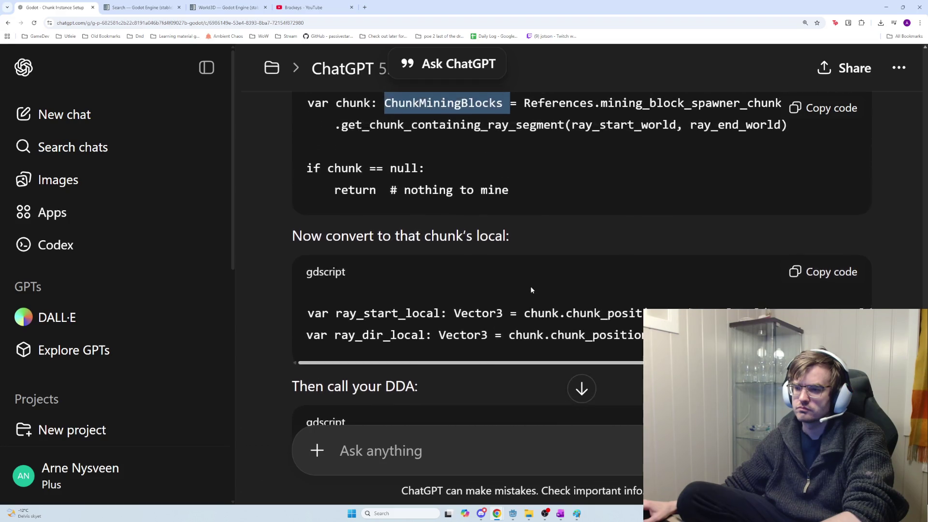
scroll(531, 290, up, 1)
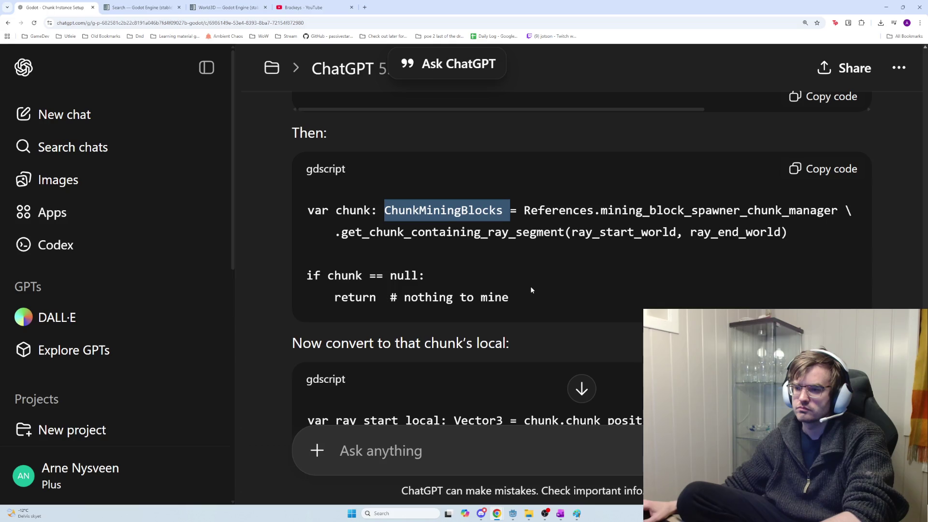
scroll(531, 289, down, 3)
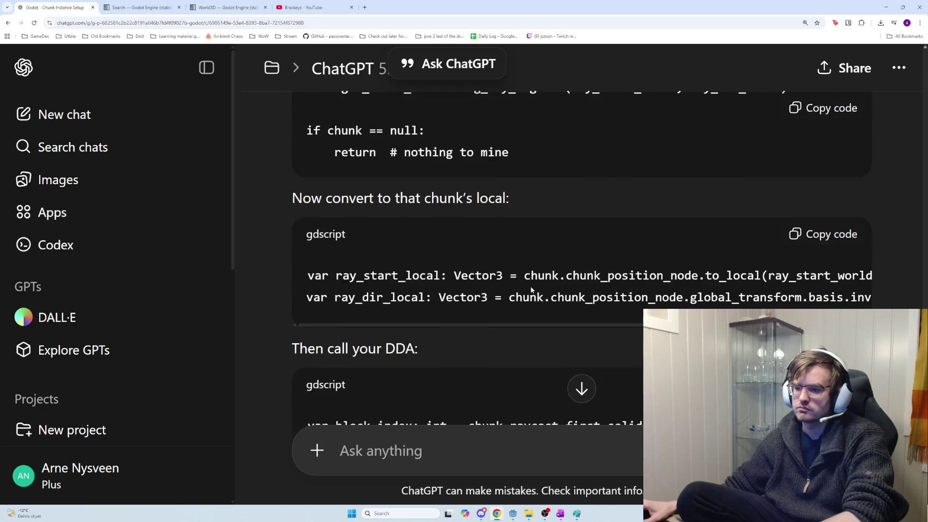
scroll(531, 289, up, 3)
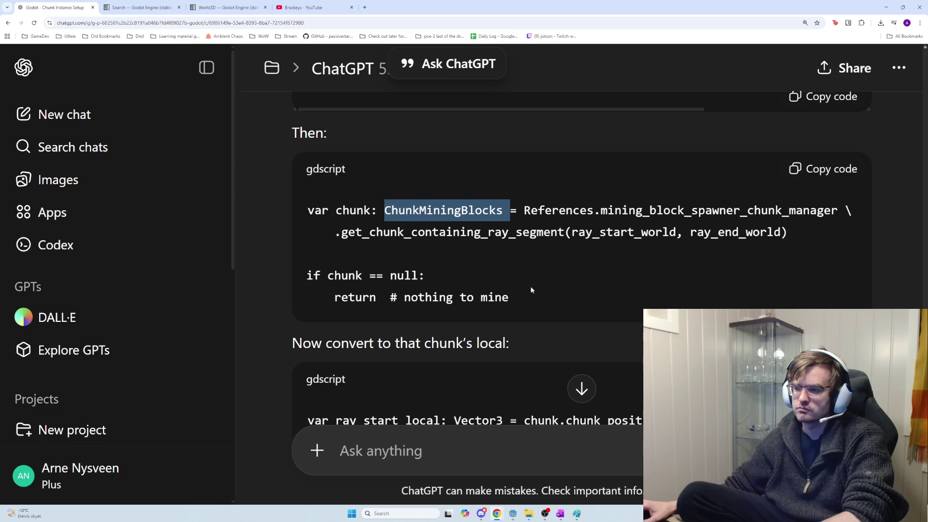
scroll(531, 290, down, 2)
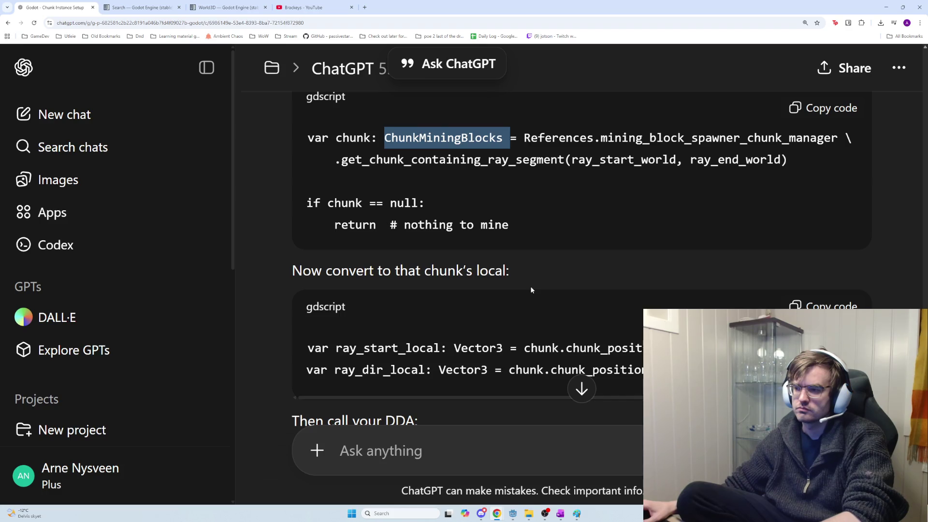
scroll(531, 291, up, 1)
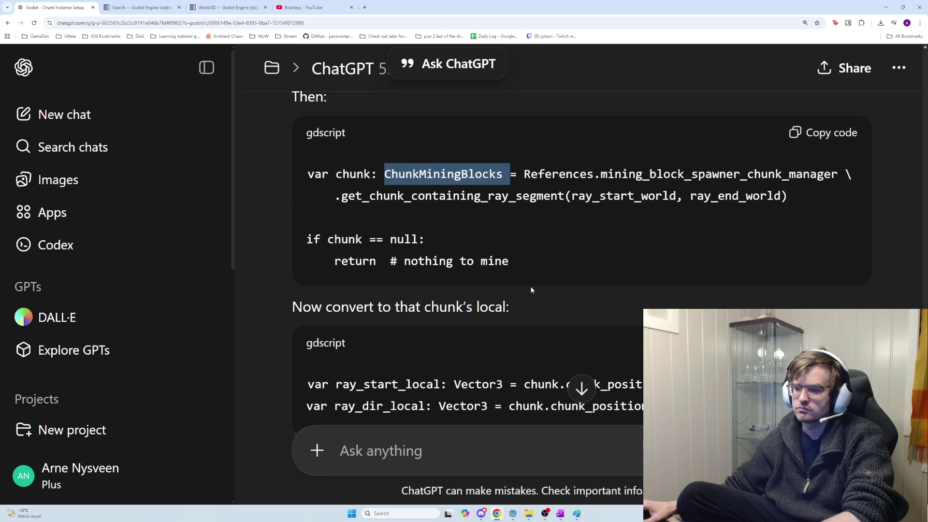
scroll(532, 291, down, 3)
scroll(531, 290, down, 1)
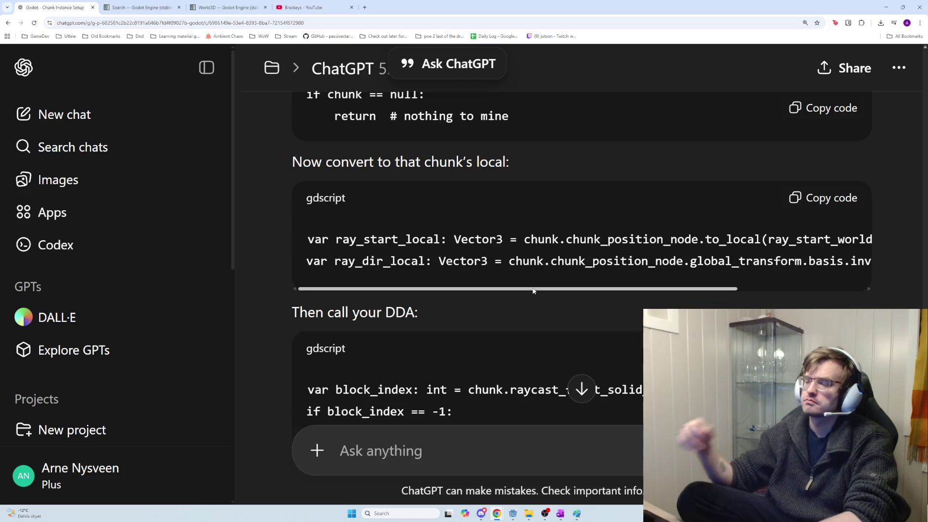
scroll(541, 288, down, 1)
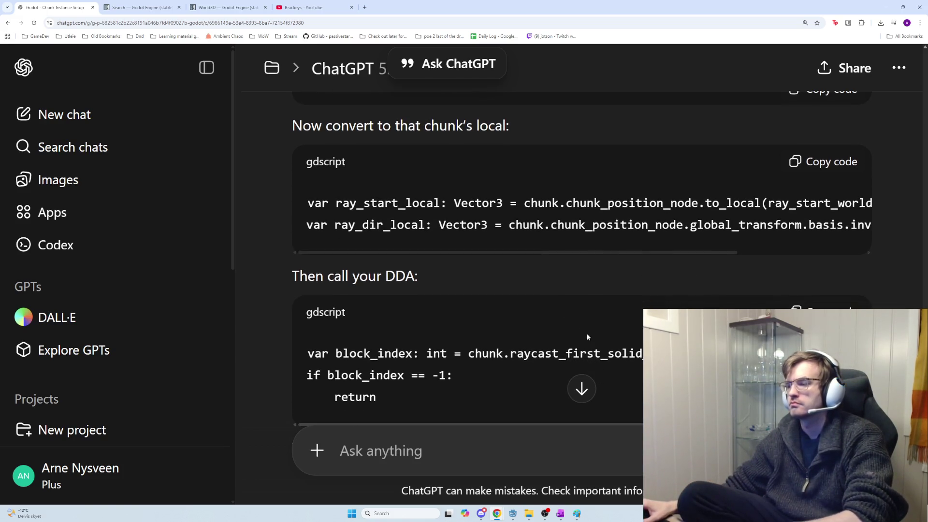
drag(518, 355, 676, 355)
key(ctrl+c)
Search chunk_mining_blocks.gd for raycast_first_solid_block_local to find its definition, then return to ChatGPT.
key(alt+Tab)
key(ctrl+f)
key(ctrl+v)
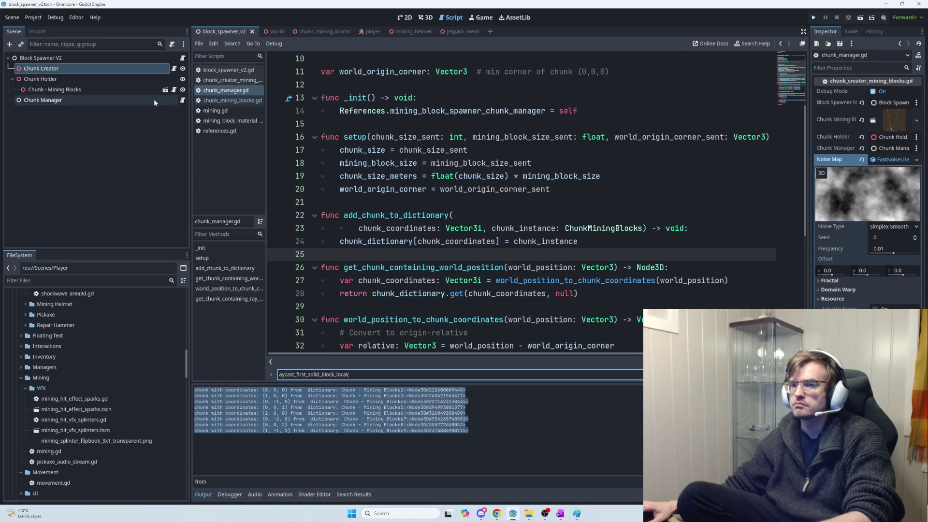
click(173, 89)
key(F3)
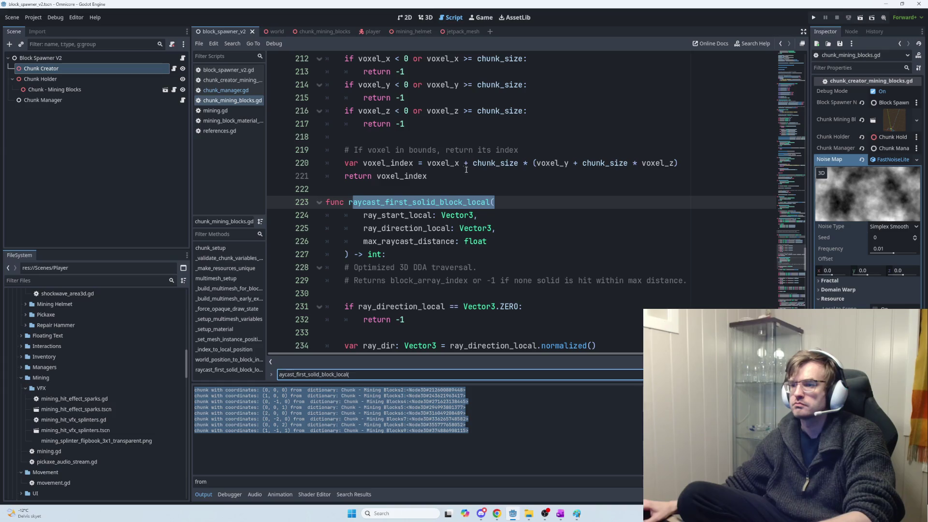
key(alt+Tab)
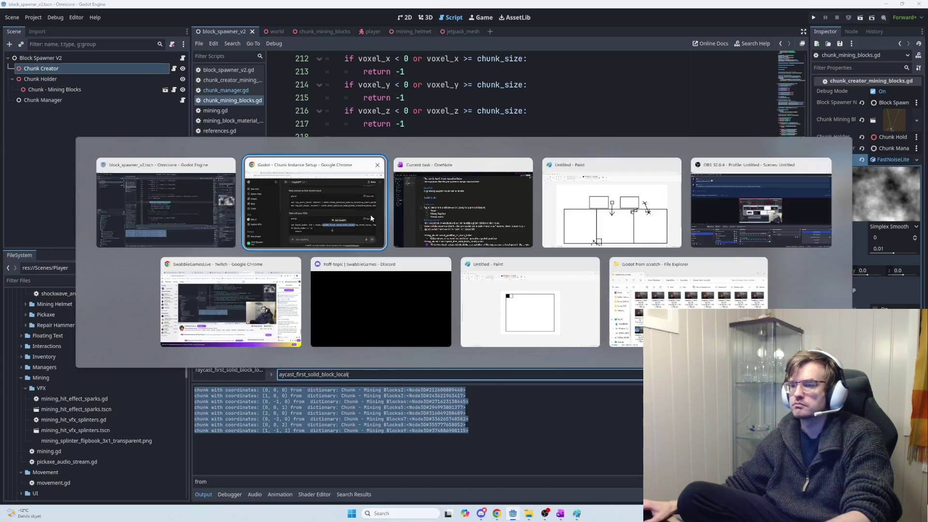
scroll(539, 302, down, 3)
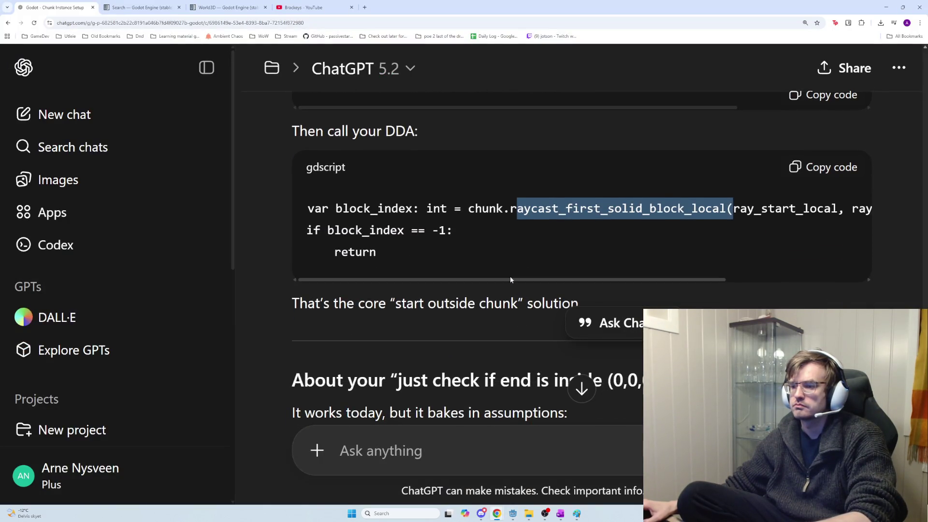
scroll(510, 276, down, 1)
scroll(509, 278, down, 1)
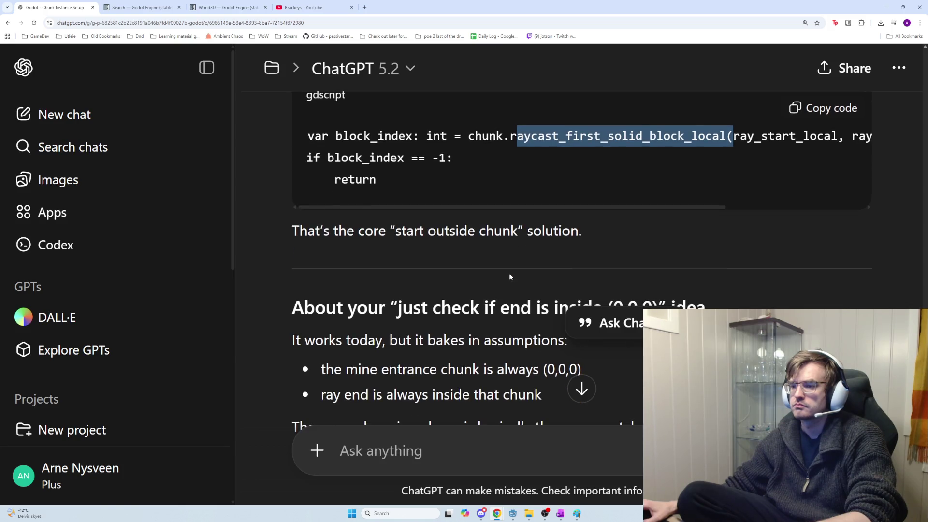
scroll(509, 277, down, 4)
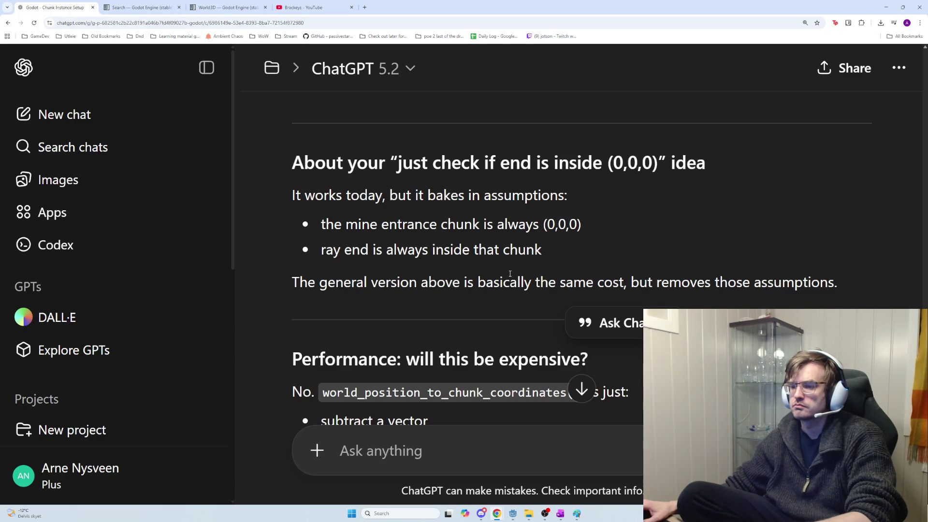
scroll(510, 275, down, 5)
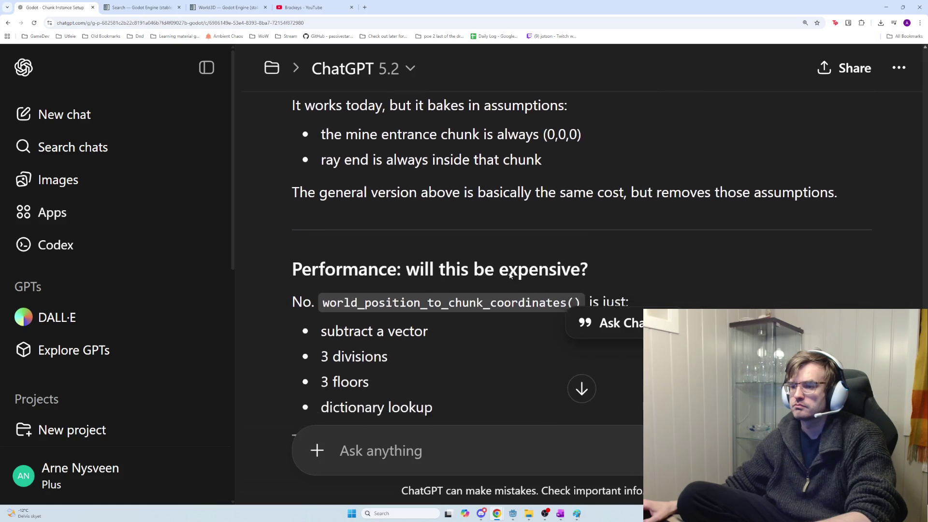
scroll(509, 276, down, 5)
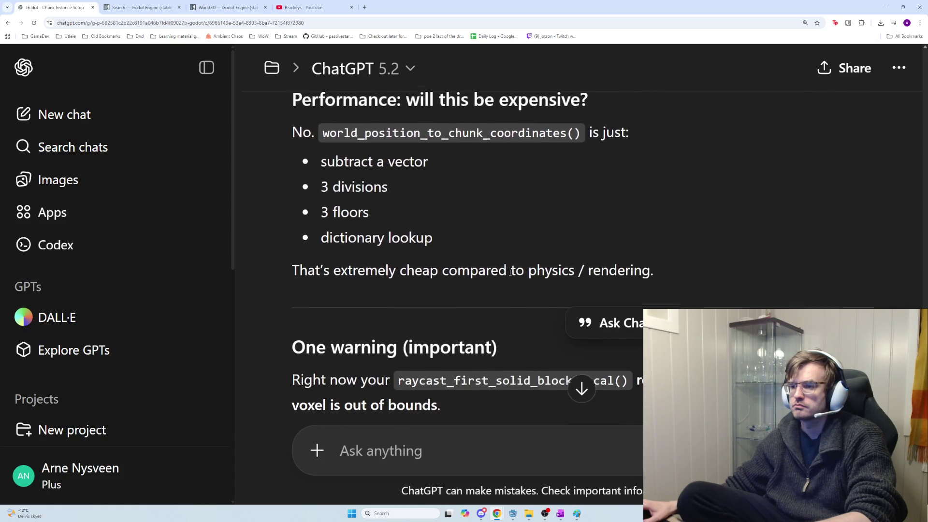
scroll(510, 273, down, 3)
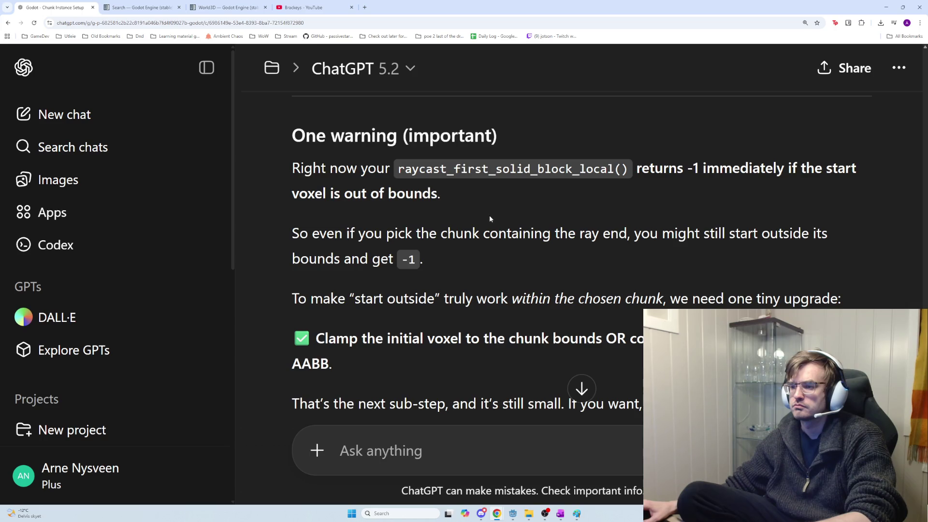
scroll(489, 217, down, 1)
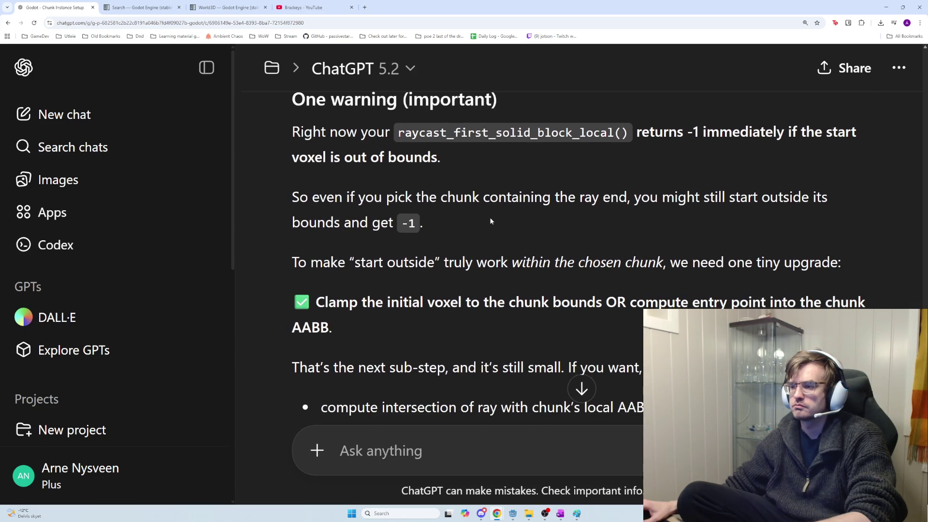
scroll(491, 220, down, 1)
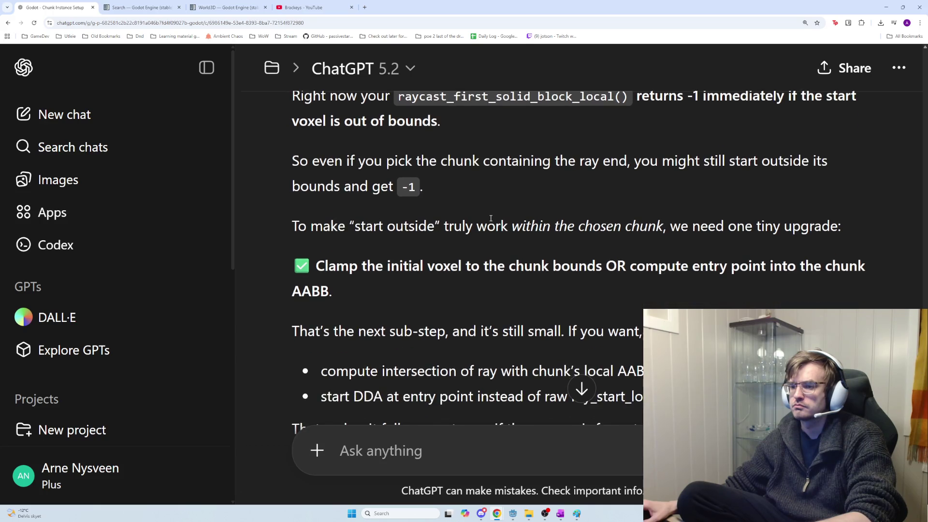
scroll(491, 218, down, 1)
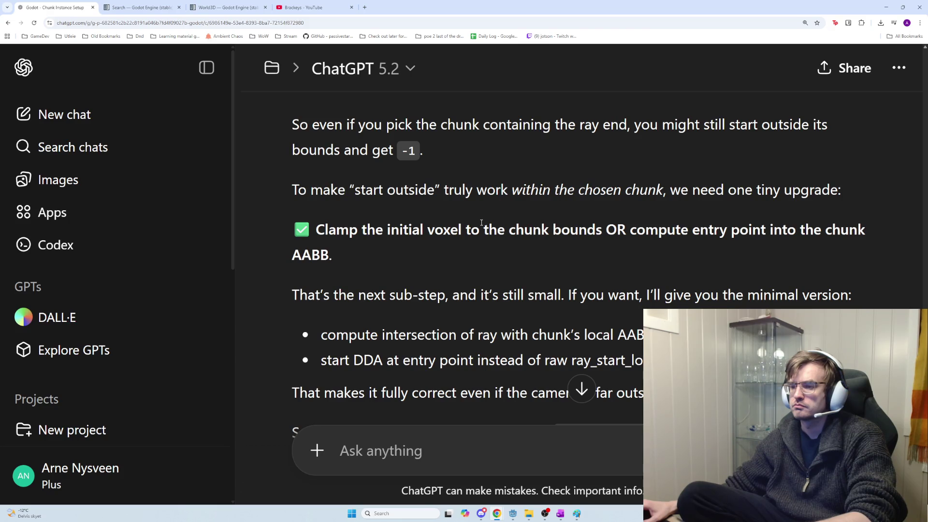
scroll(482, 222, down, 1)
mouse_move(458, 215)
mouse_down()
mouse_move(404, 193)
mouse_move(319, 192)
mouse_up()
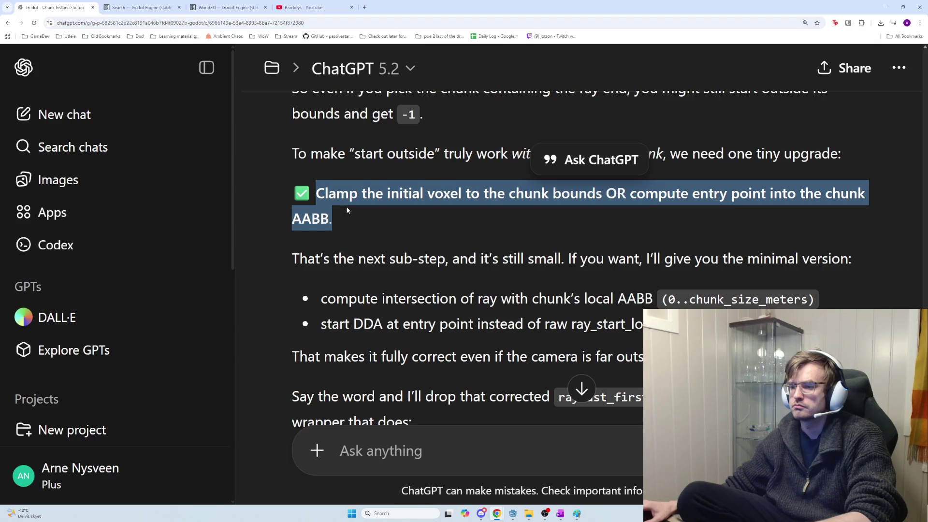
scroll(346, 208, down, 1)
scroll(347, 211, down, 1)
drag(816, 227, 662, 227)
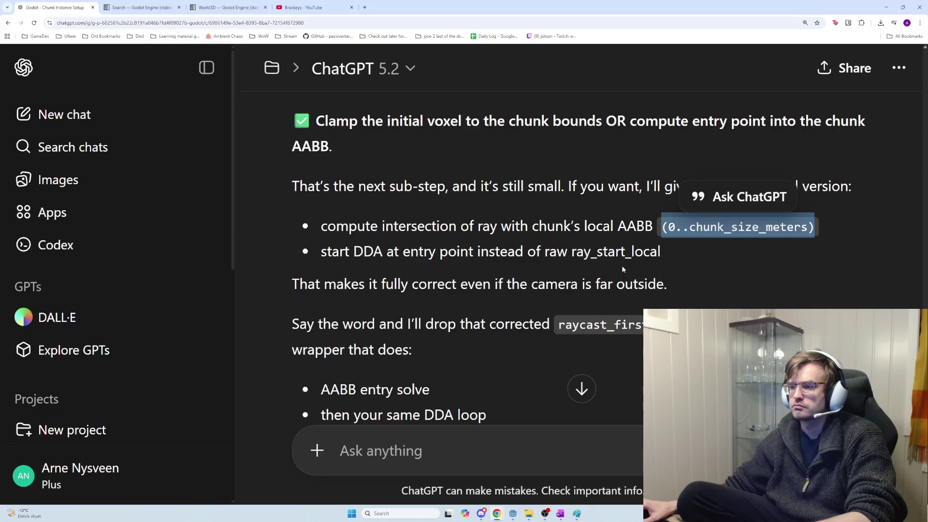
scroll(622, 268, down, 1)
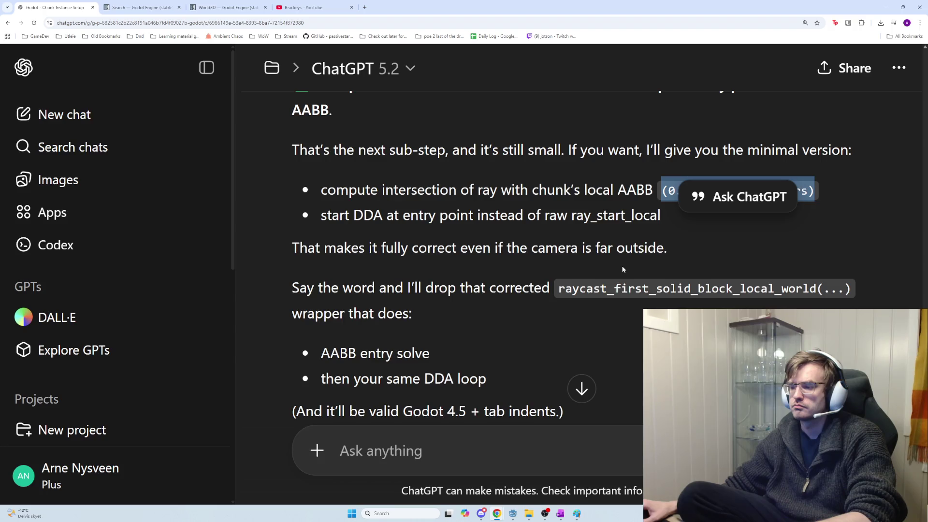
scroll(622, 268, down, 1)
scroll(623, 268, down, 1)
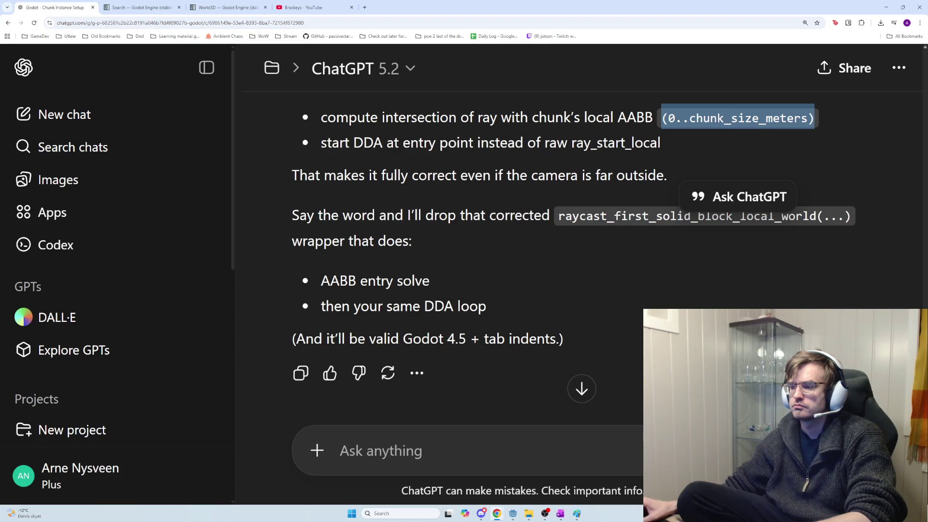
scroll(574, 244, up, 5)
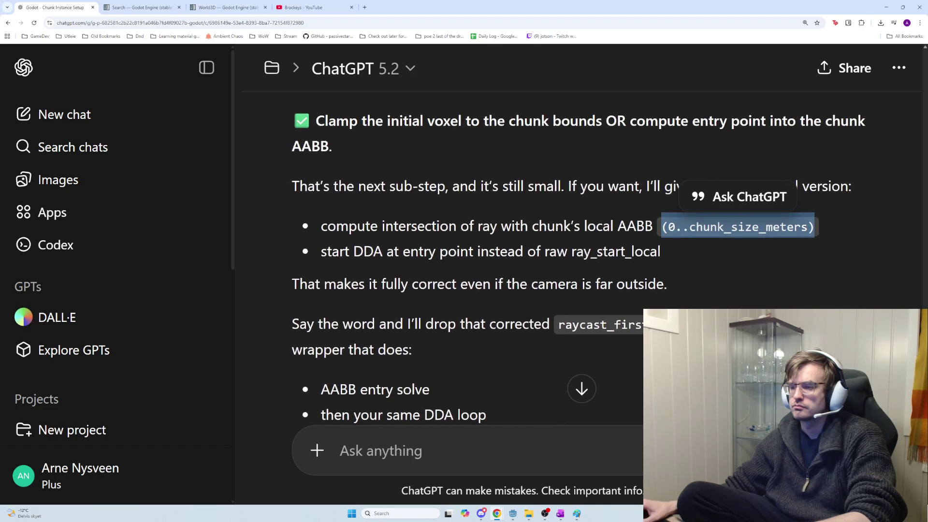
scroll(573, 244, up, 8)
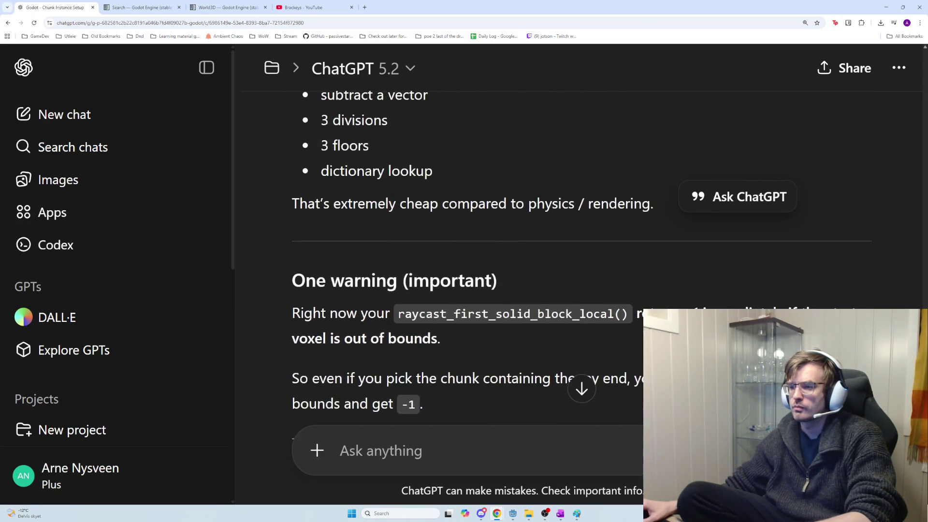
scroll(574, 244, up, 6)
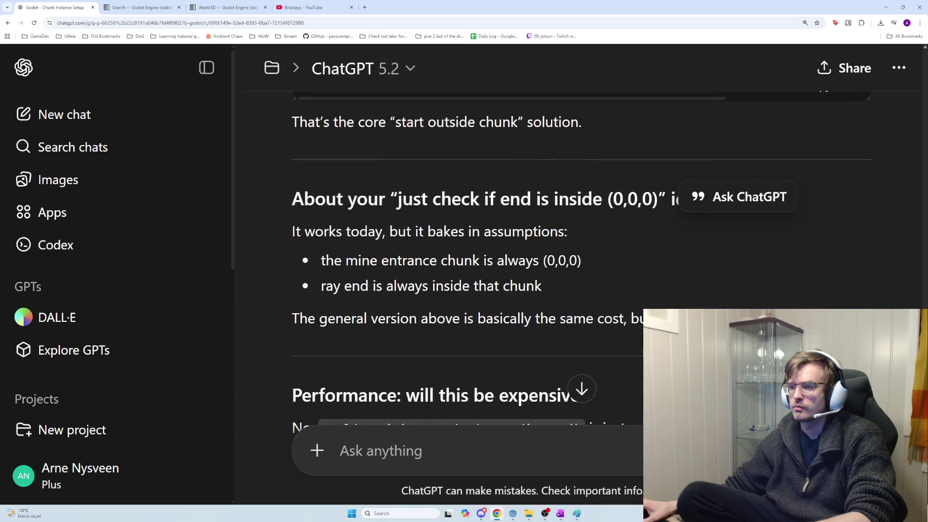
Select the four ray setup lines, ray_start_world through ray_end_world, in ChatGPT's 'So:' block.
scroll(574, 243, up, 8)
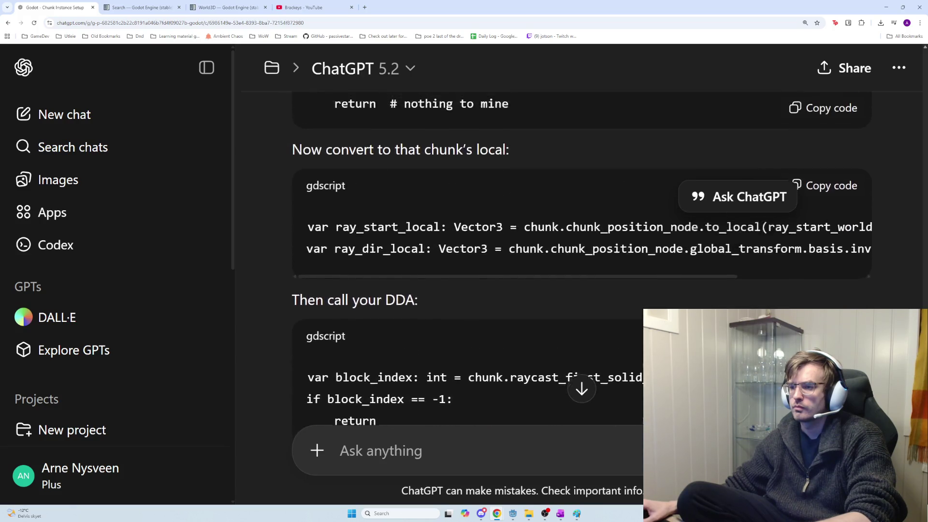
scroll(573, 244, up, 4)
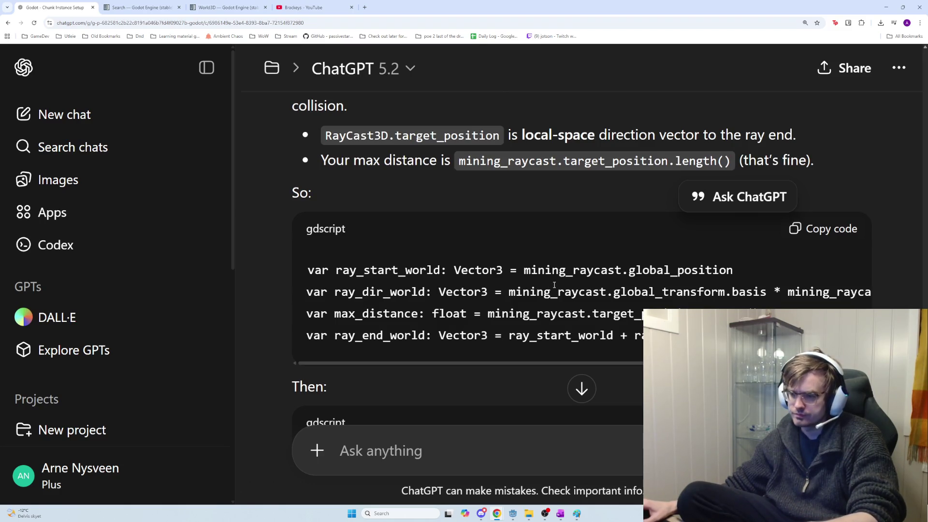
mouse_move(309, 269)
mouse_down()
mouse_move(450, 294)
mouse_move(742, 305)
mouse_move(832, 339)
mouse_up()
scroll(832, 338, down, 2)
scroll(582, 257, down, 1)
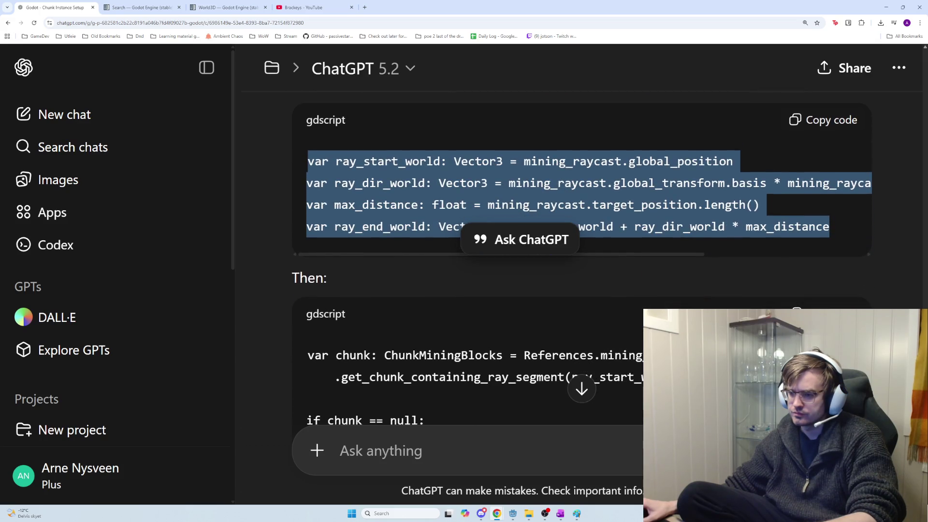
scroll(582, 257, down, 1)
scroll(582, 257, down, 1)
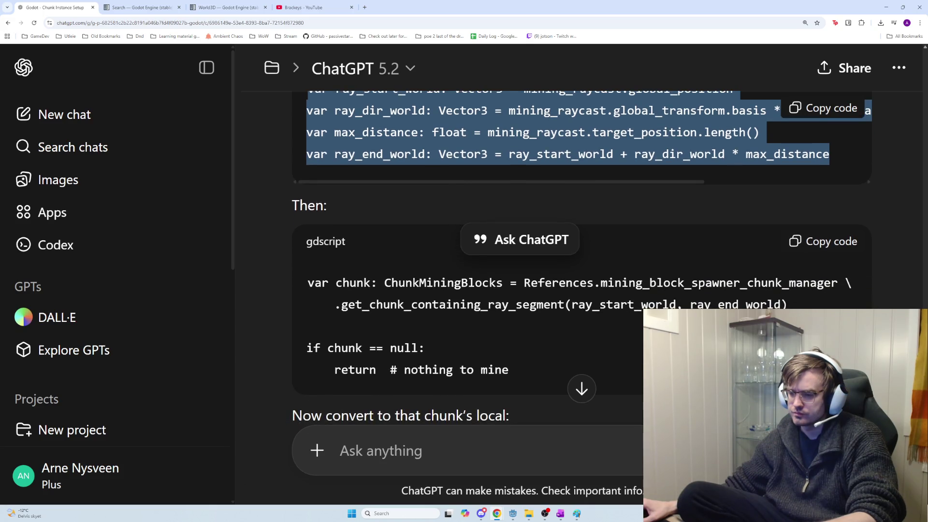
scroll(582, 257, up, 1)
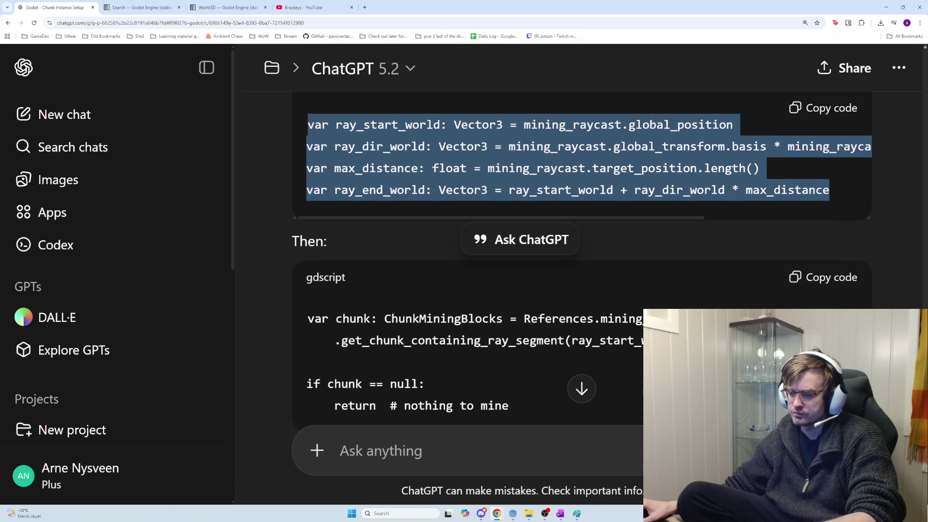
scroll(582, 257, down, 3)
key(alt+Tab)
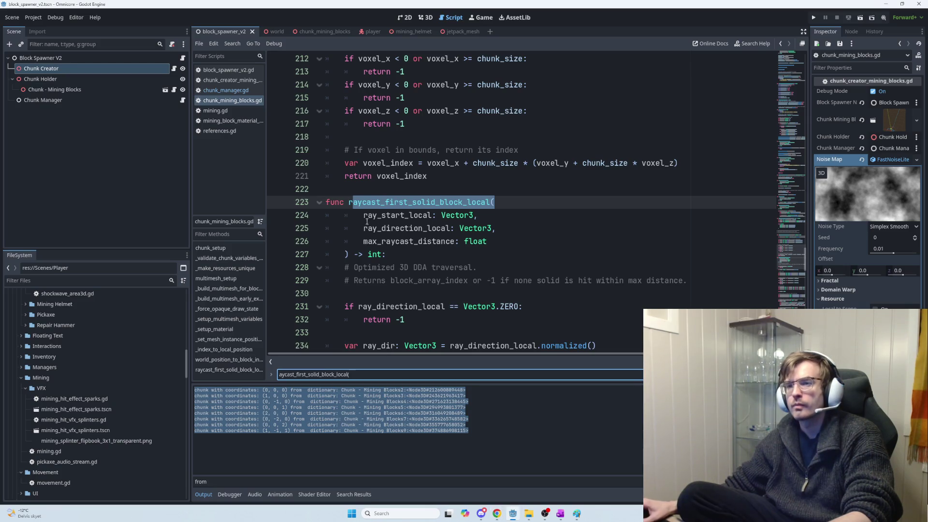
Open mining.gd from the player scene's Mining node and find _try_voxel_mine's raycast setup.
click(369, 34)
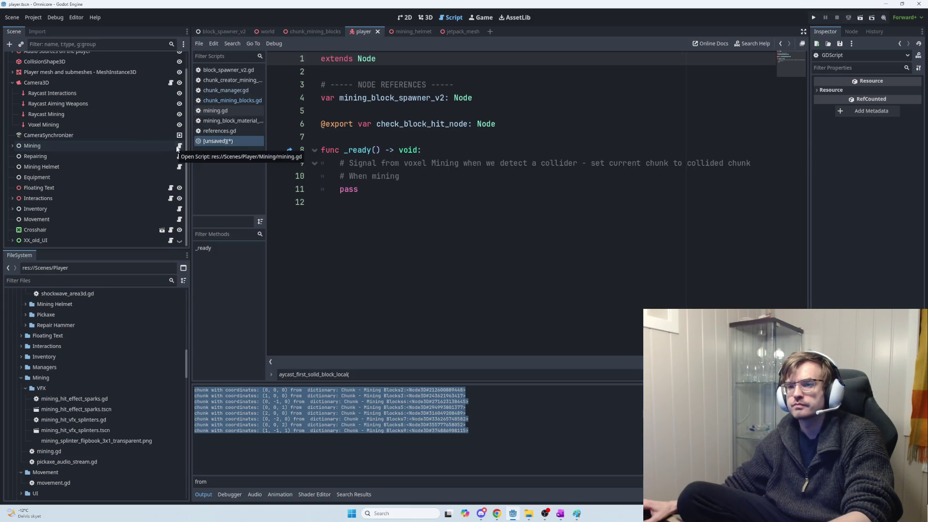
click(179, 146)
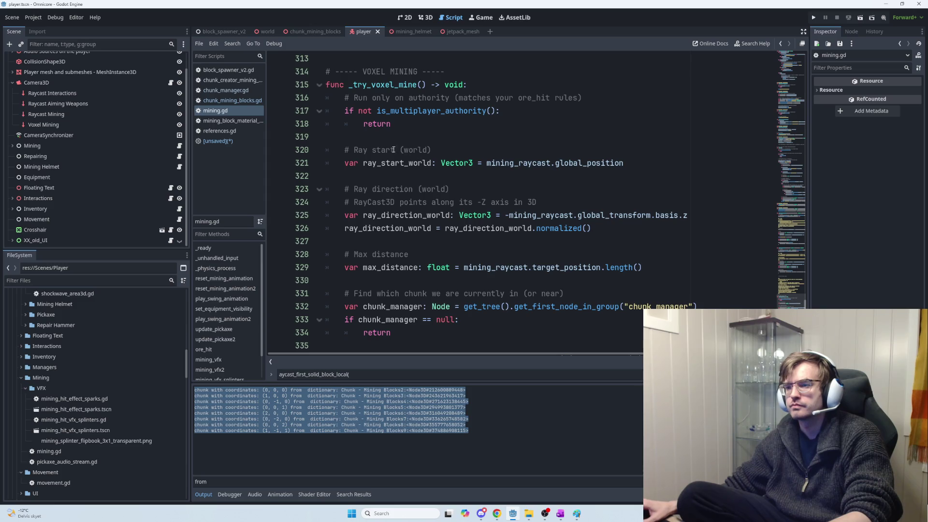
click(354, 138)
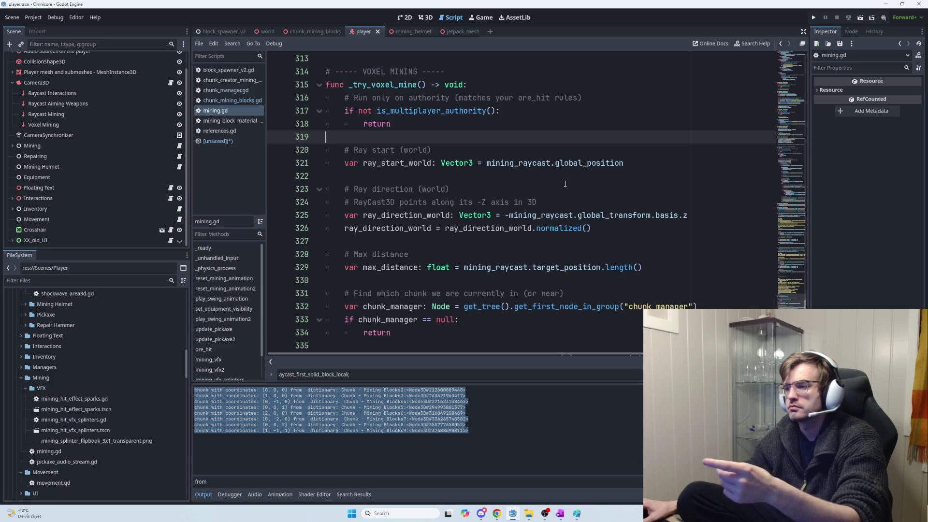
scroll(565, 183, down, 2)
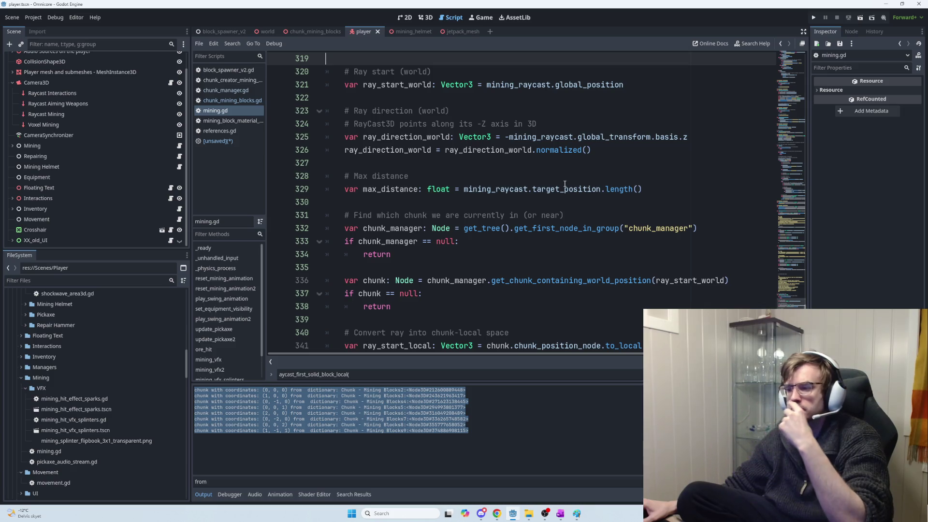
scroll(565, 184, up, 1)
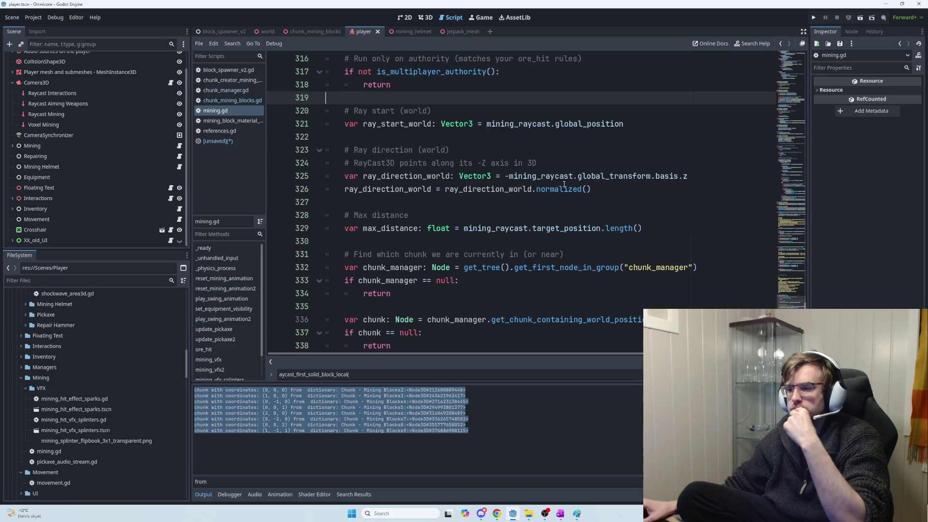
mouse_move(564, 184)
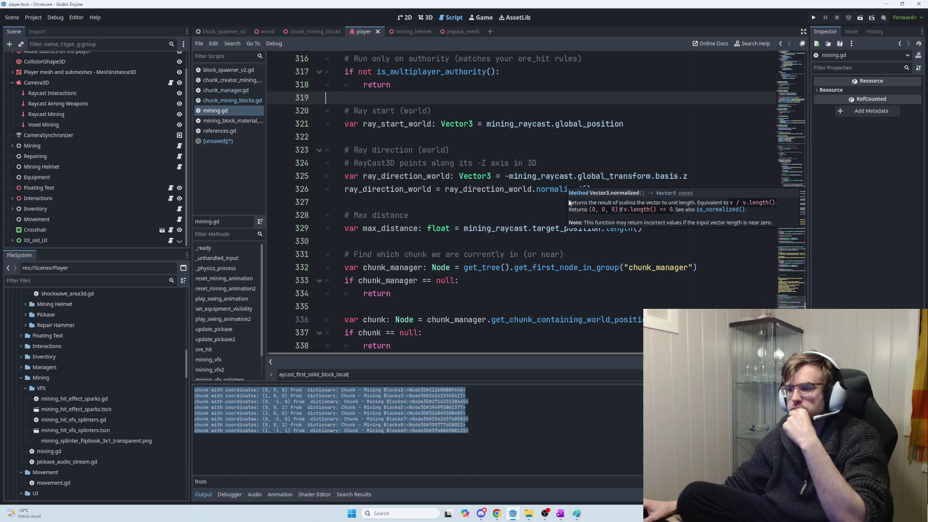
scroll(570, 203, down, 2)
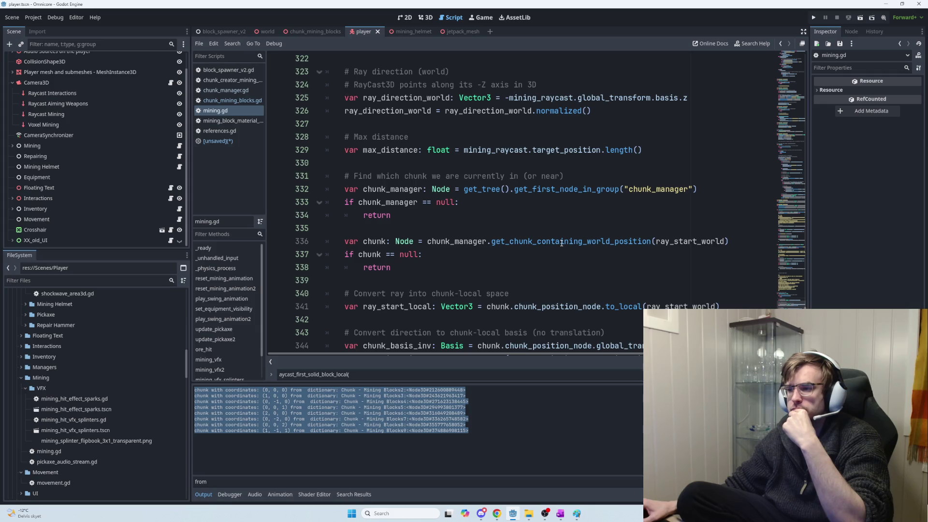
scroll(562, 243, up, 1)
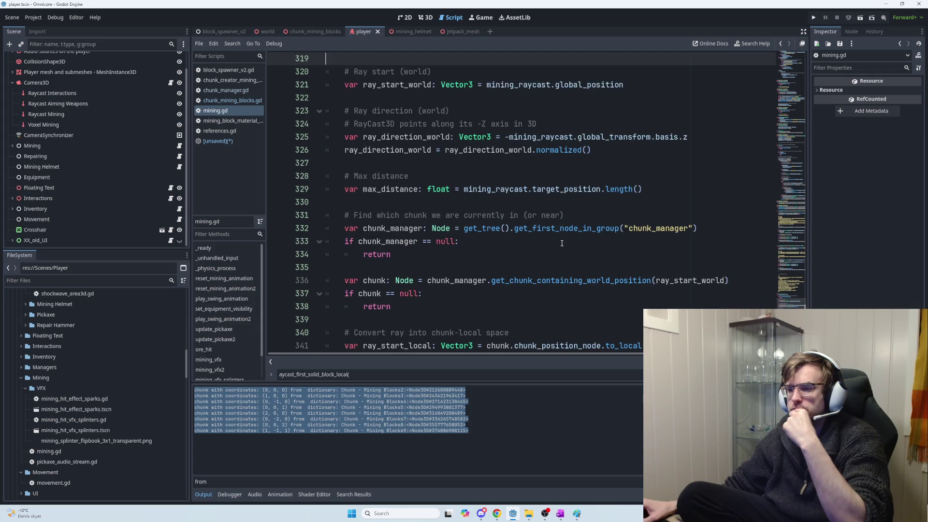
scroll(562, 243, up, 1)
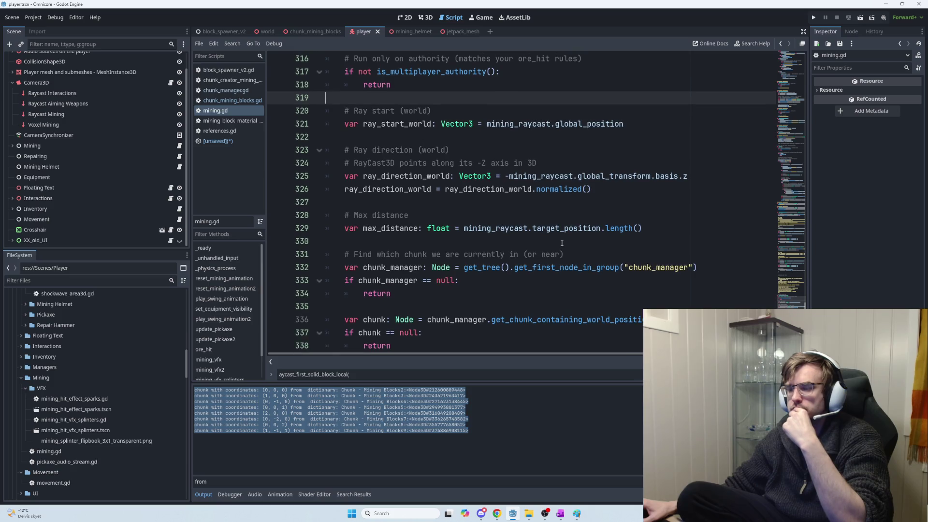
scroll(562, 244, up, 1)
click(416, 125)
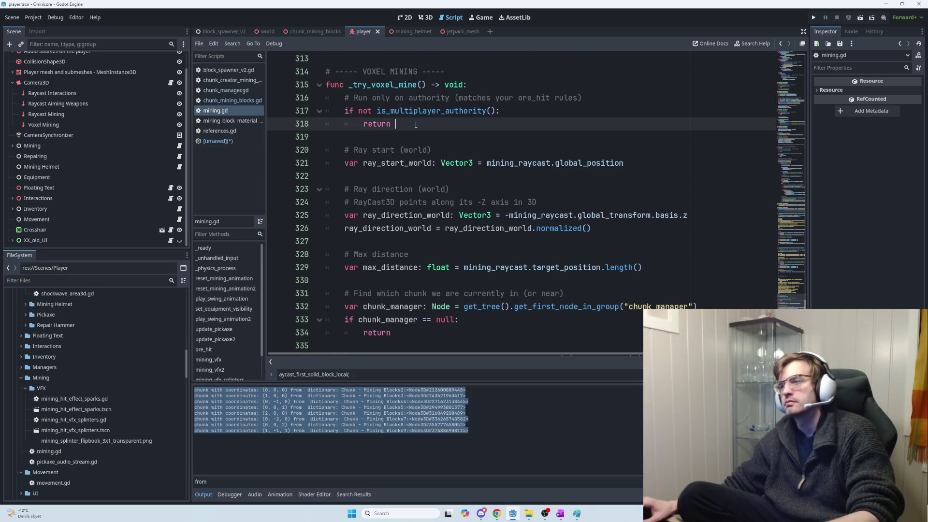
Paste the four ray setup lines below the authority check at line 318 and indent them.
key(Return)
key(Return)
key(BackSpace)
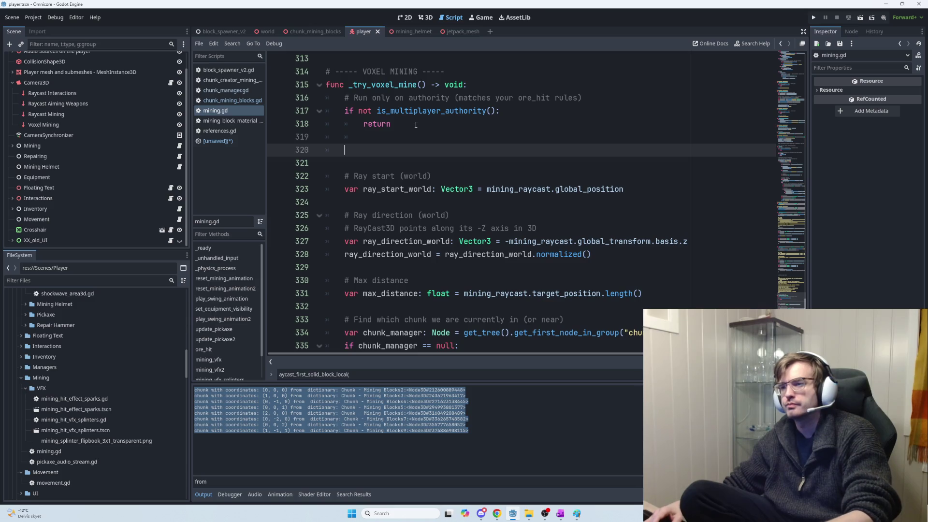
key(ctrl+v)
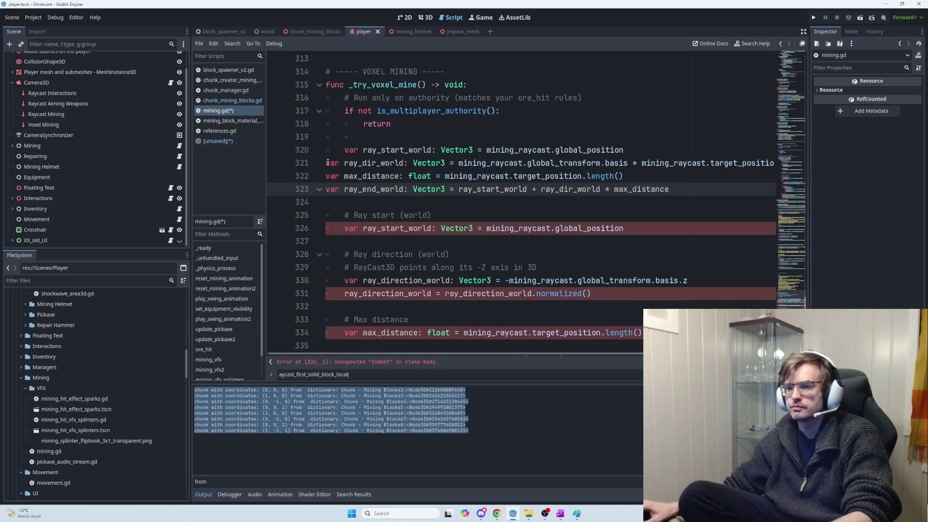
shift+click(328, 164)
key(Tab)
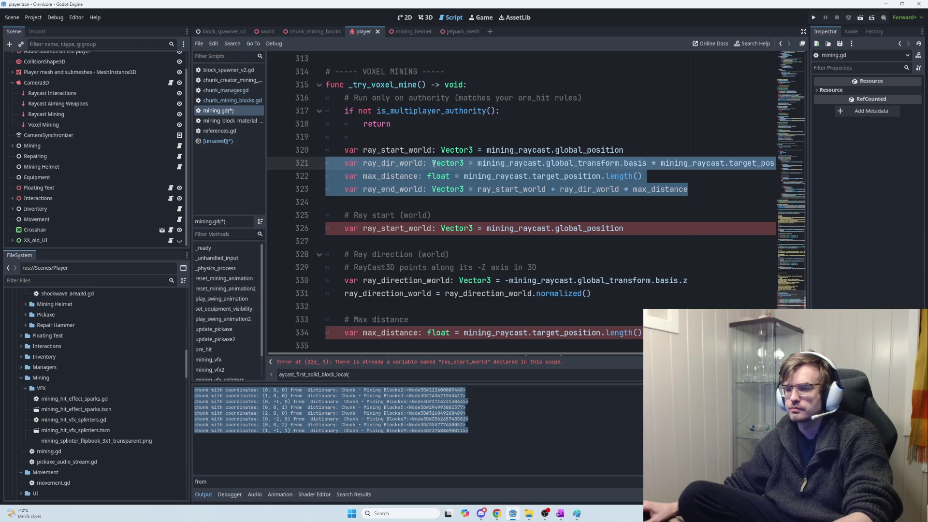
click(414, 241)
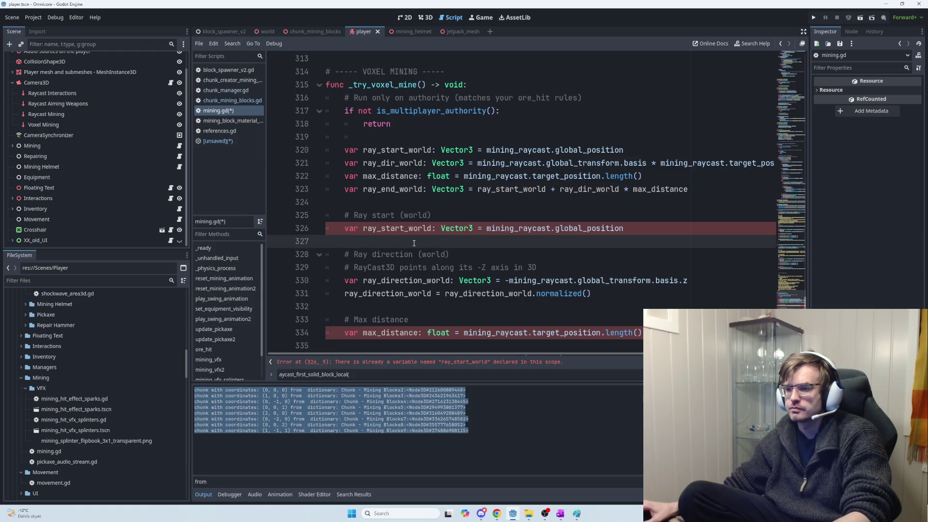
drag(697, 281, 451, 284)
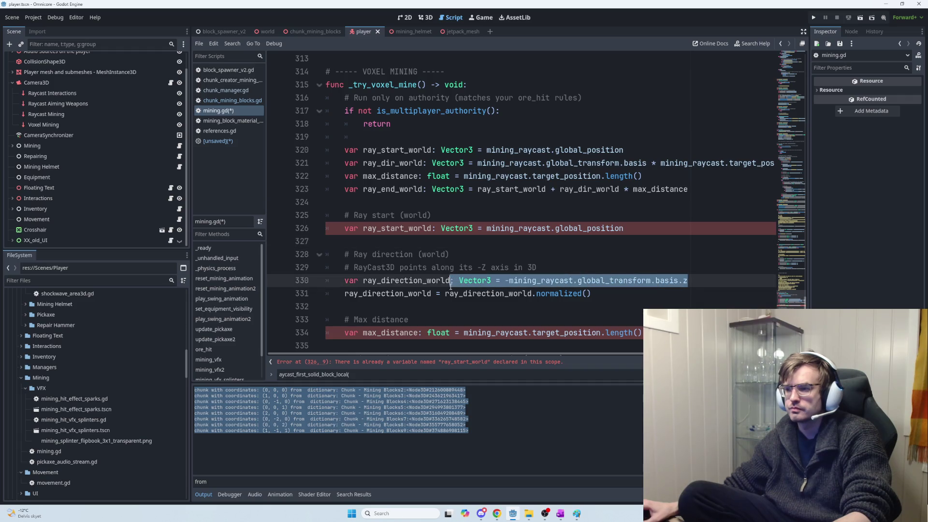
mouse_move(653, 163)
mouse_down()
mouse_move(753, 163)
mouse_move(687, 176)
mouse_move(772, 163)
mouse_up()
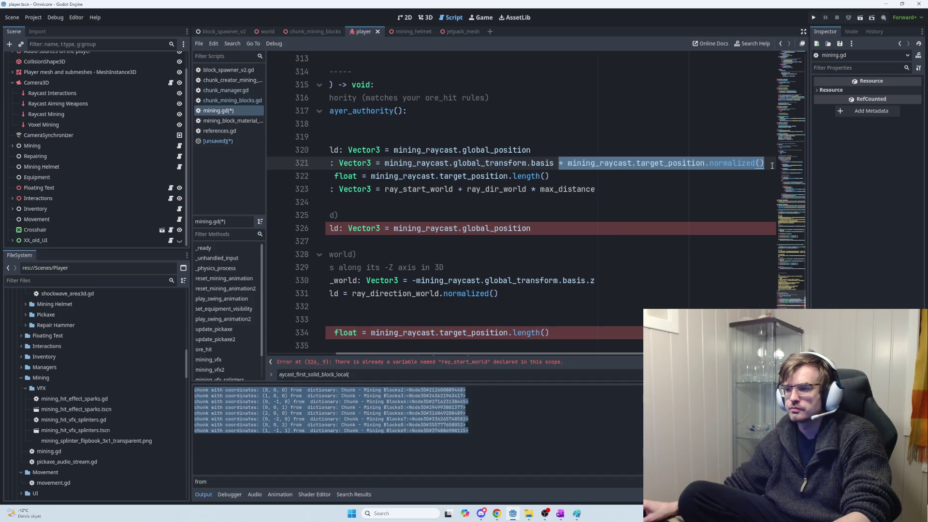
click(772, 166)
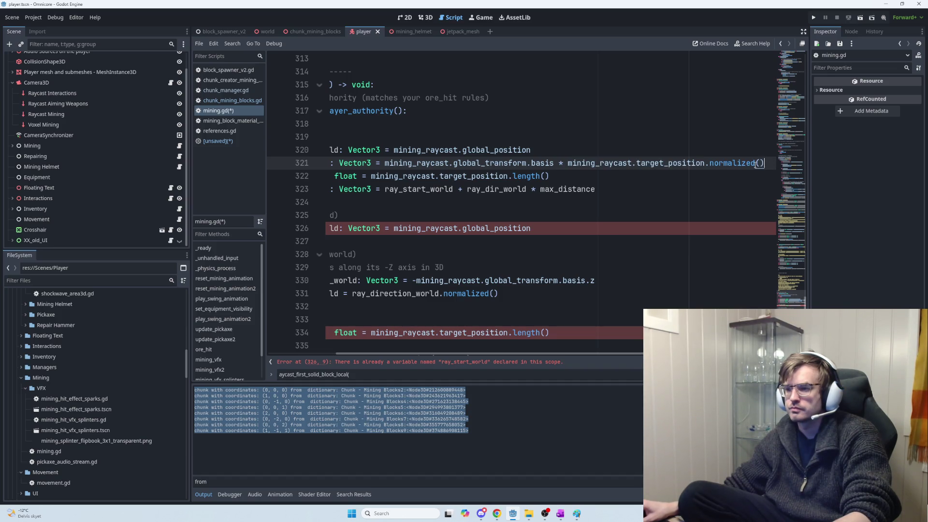
Split ray_dir_world at mining_raycast onto an indented line 322 and remove the extra equals sign.
click(387, 163)
key(Return)
key(Tab)
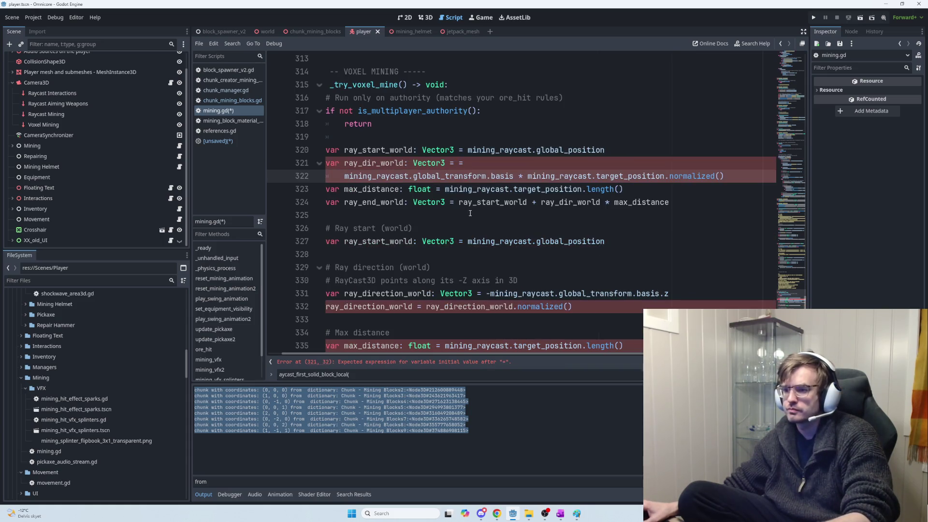
click(470, 165)
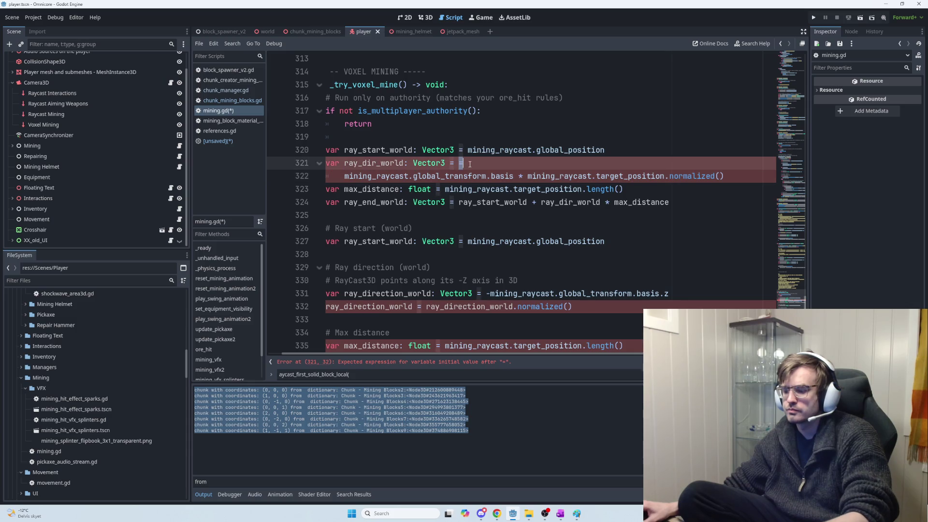
key(BackSpace)
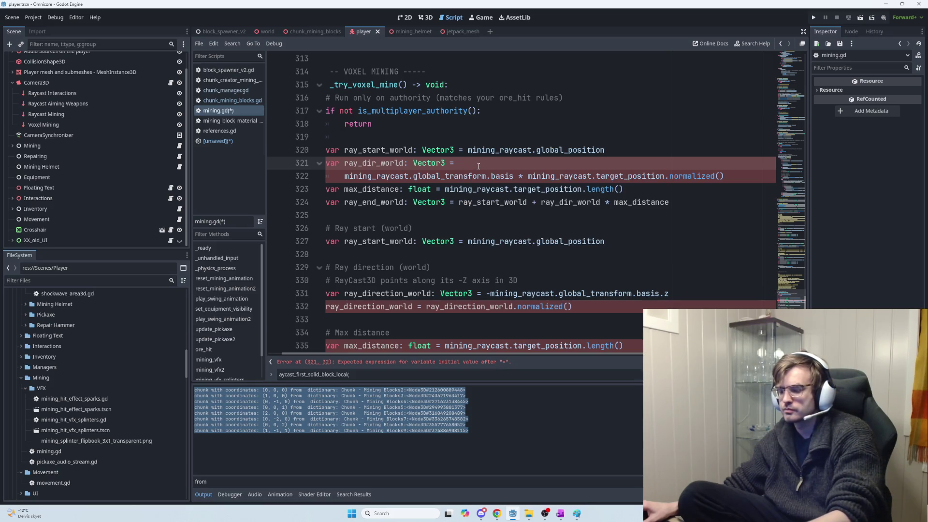
After trying '=', '-' and '+', end line 321 with a backslash continuation after the equals sign.
text(=)
key(BackSpace)
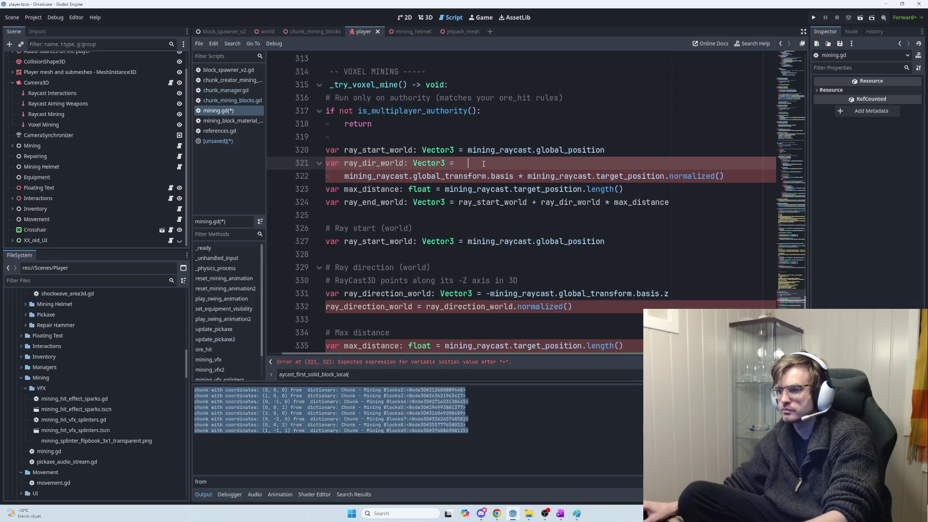
text(=)
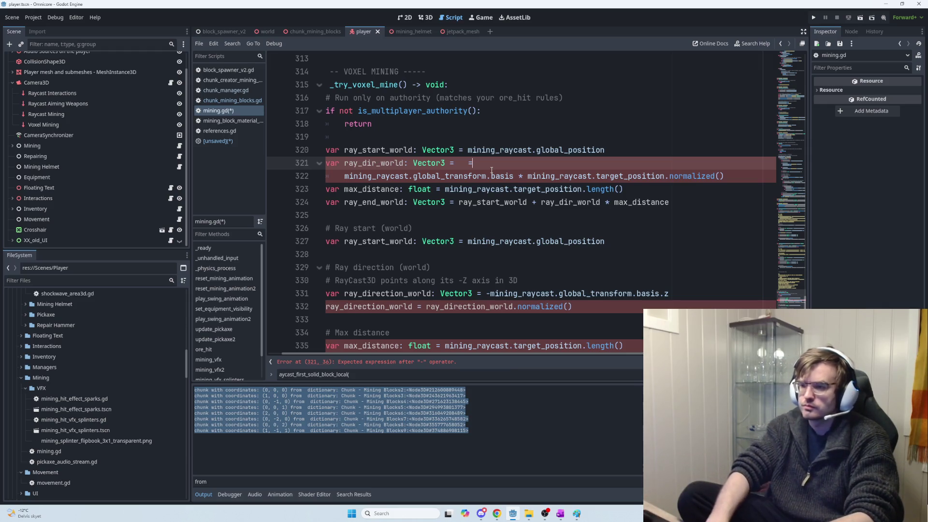
key(BackSpace)
text(-)
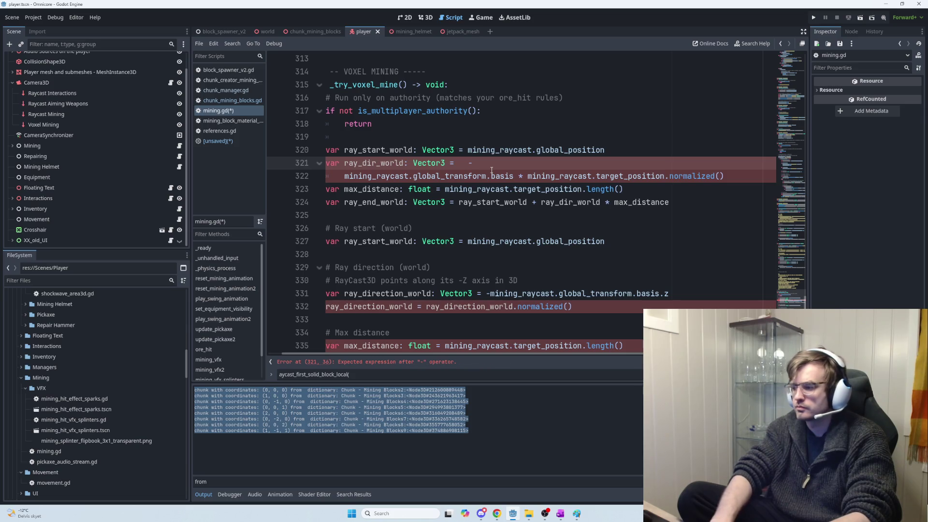
key(BackSpace)
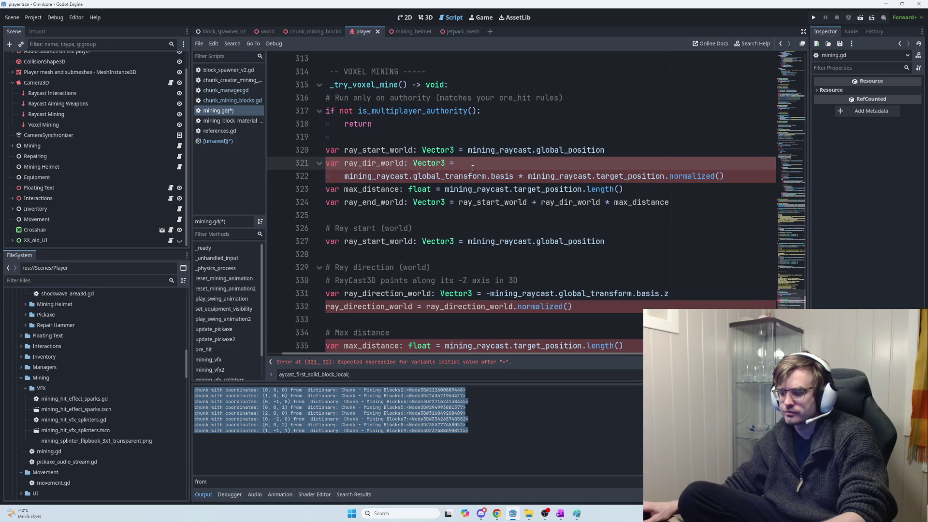
text(+)
key(BackSpace)
key(BackSpace)
text(\)
click(343, 175)
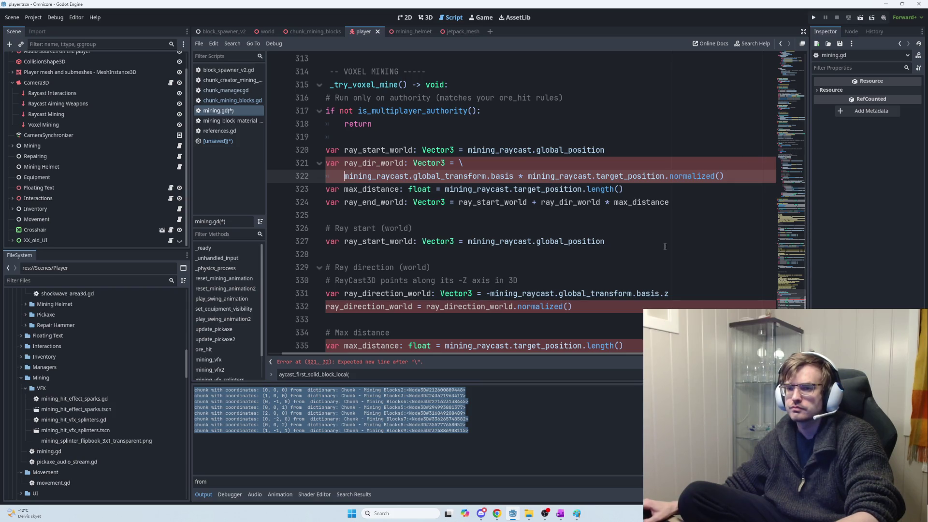
key(ctrl+f)
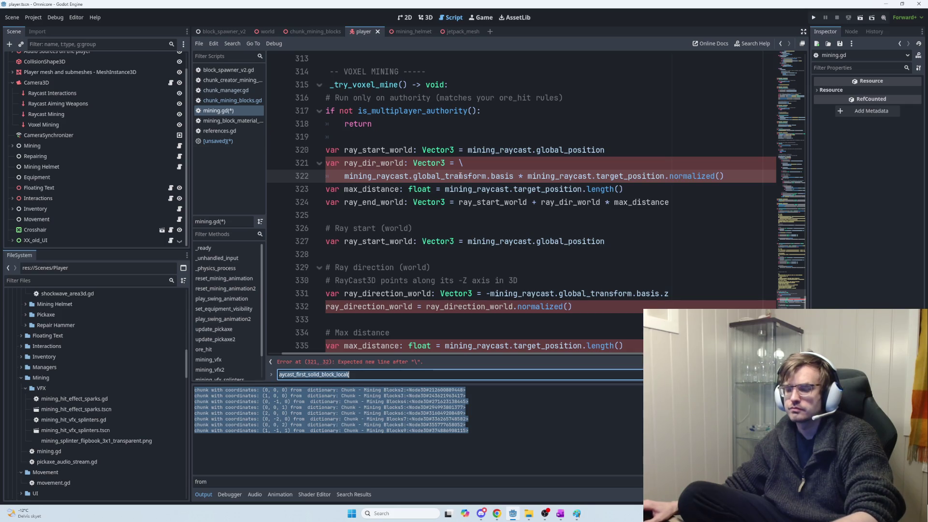
Search 'voxe', check mining_raycast's declaration on line 16, then return to line 321.
text(voxe)
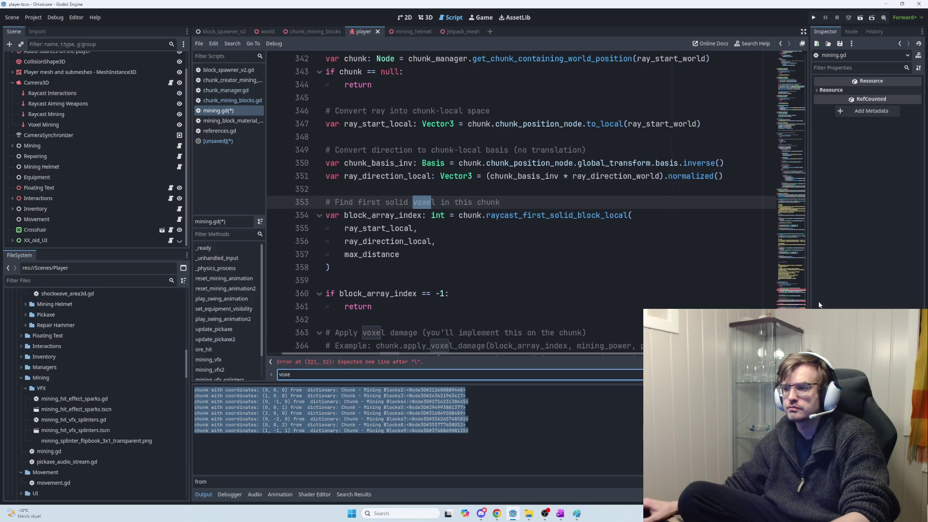
click(794, 56)
click(791, 85)
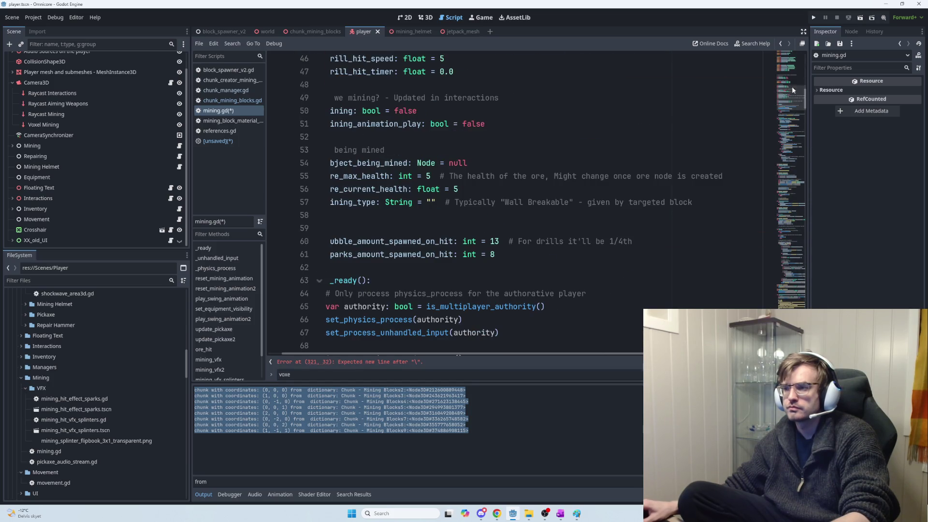
scroll(793, 89, up, 15)
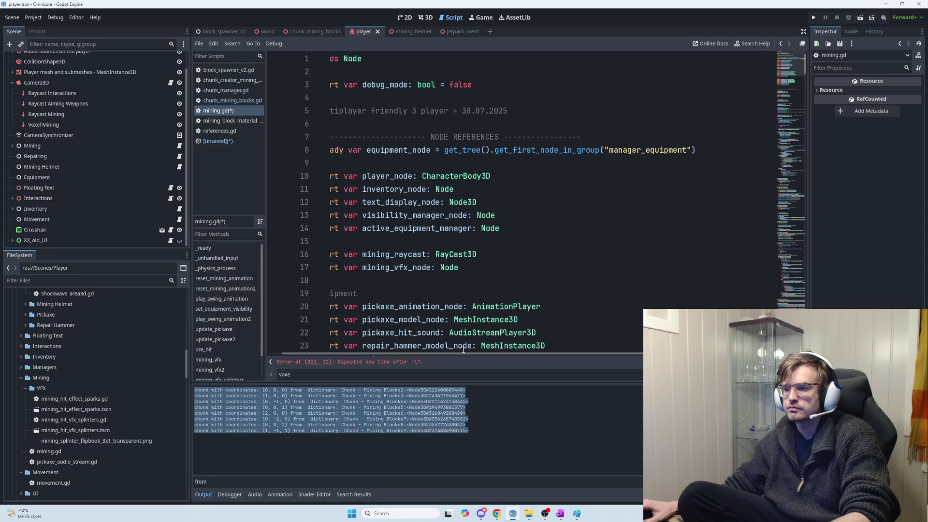
scroll(365, 343, left, 2)
click(350, 255)
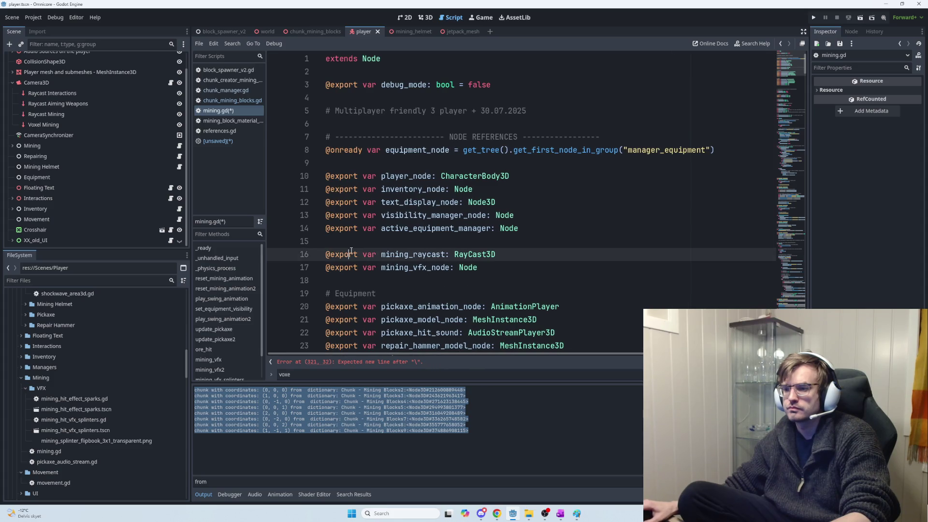
click(359, 245)
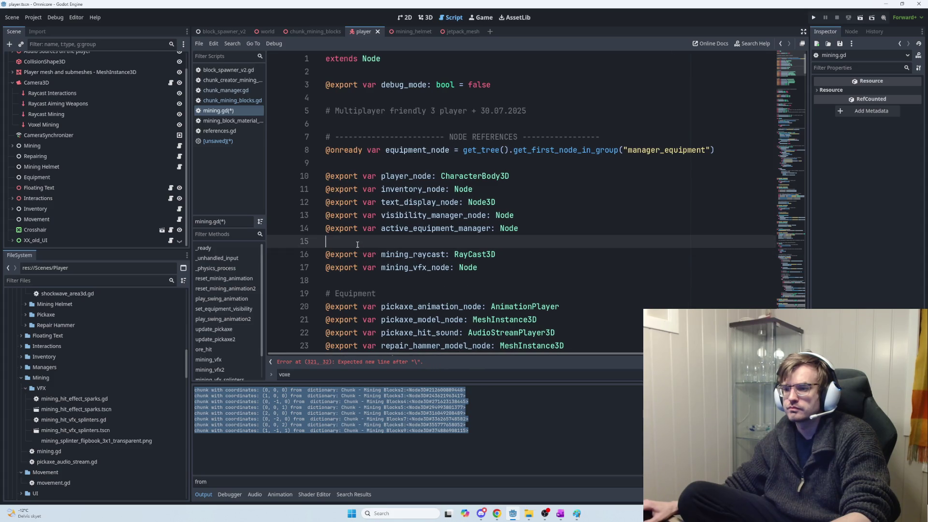
click(421, 254)
double_click(420, 255)
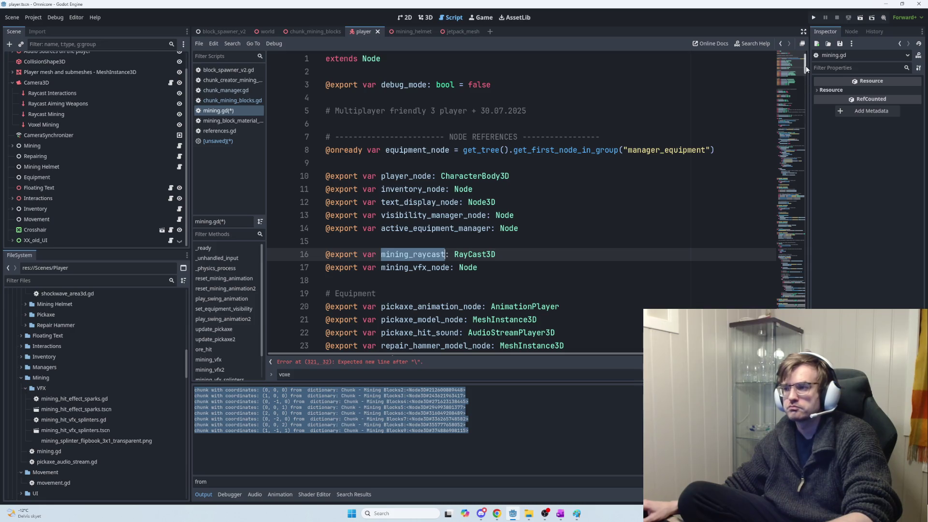
drag(805, 69, 793, 313)
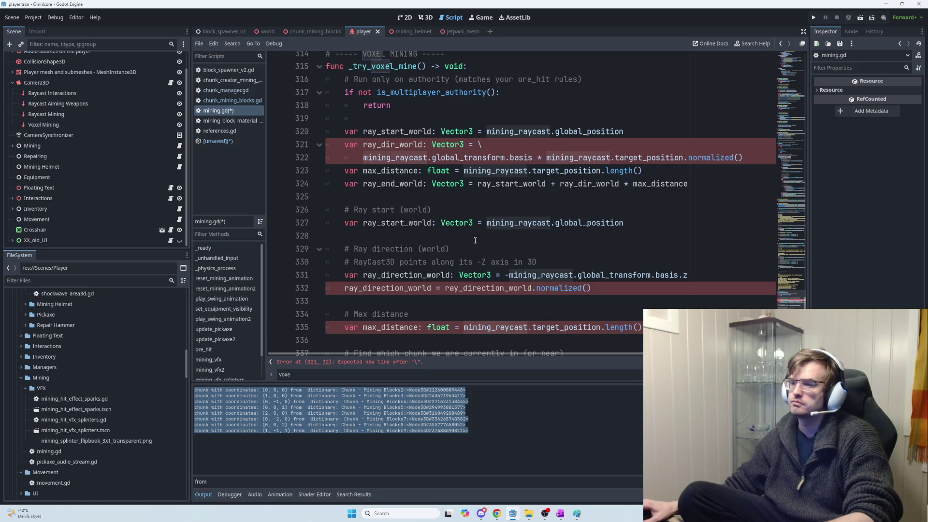
click(395, 148)
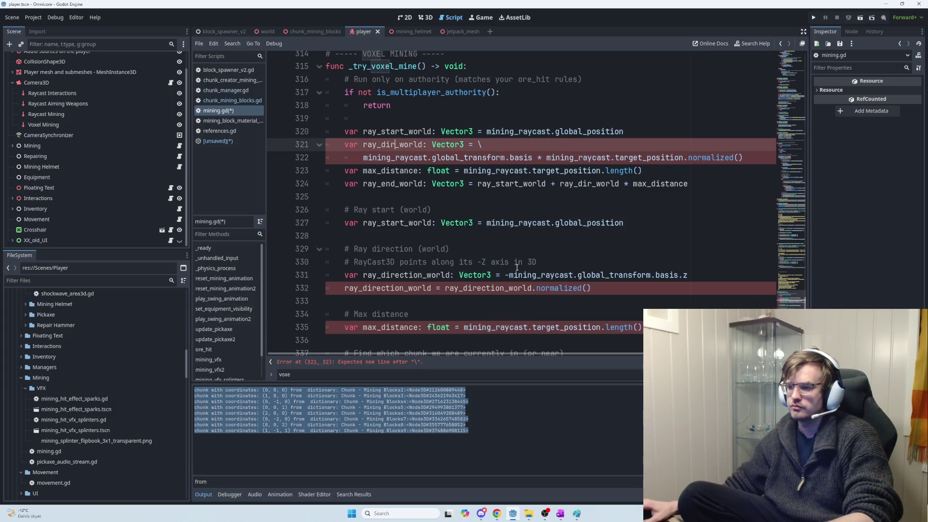
Replace lines 321–322 with the ray_direction_world lines from 331–332 and delete duplicate lines 326–327.
double_click(529, 289)
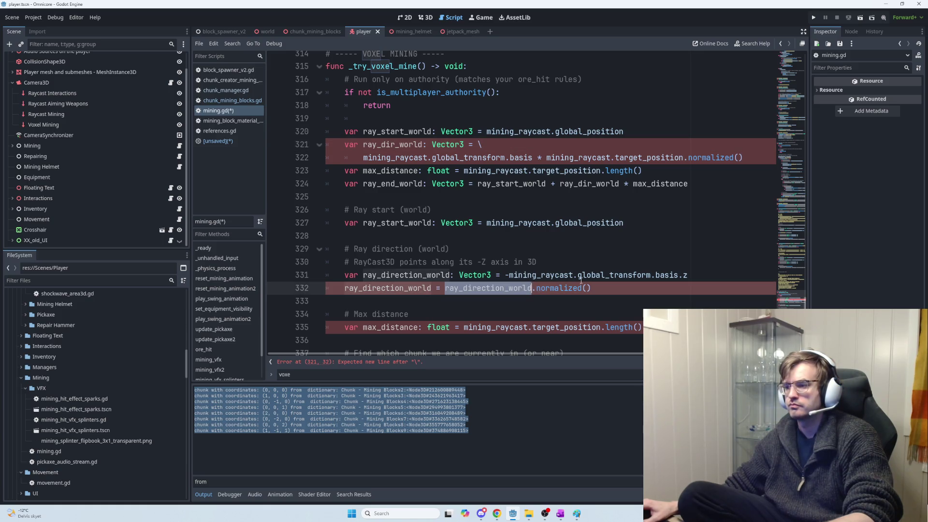
drag(689, 279, 332, 279)
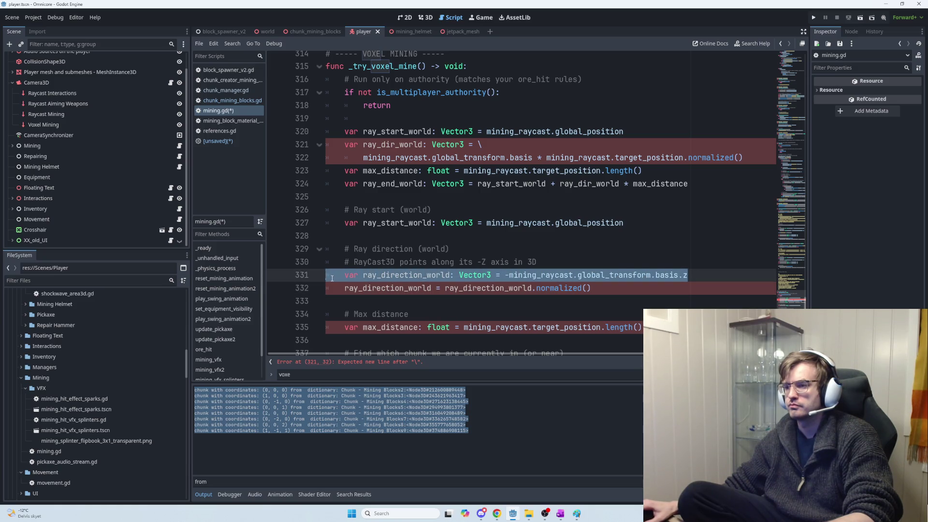
click(332, 279)
mouse_move(625, 292)
mouse_down()
mouse_move(508, 276)
mouse_move(342, 277)
mouse_up()
key(ctrl+c)
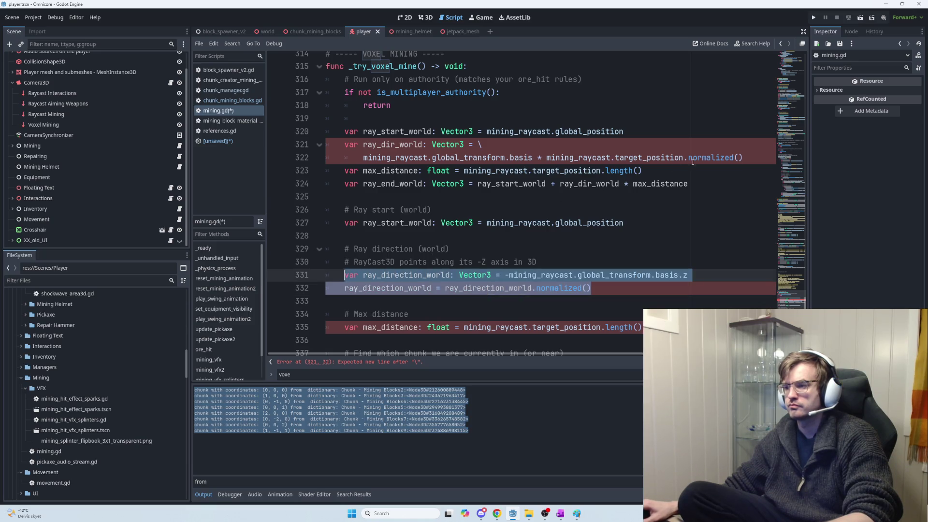
click(750, 158)
mouse_move(730, 161)
mouse_down()
mouse_move(425, 158)
mouse_move(333, 145)
mouse_move(350, 149)
mouse_up()
key(ctrl+v)
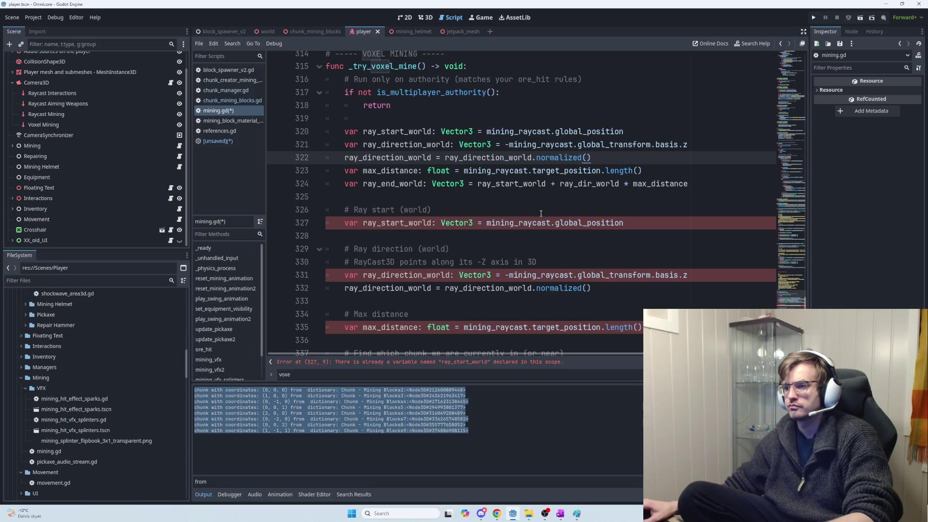
drag(636, 219, 330, 209)
key(BackSpace)
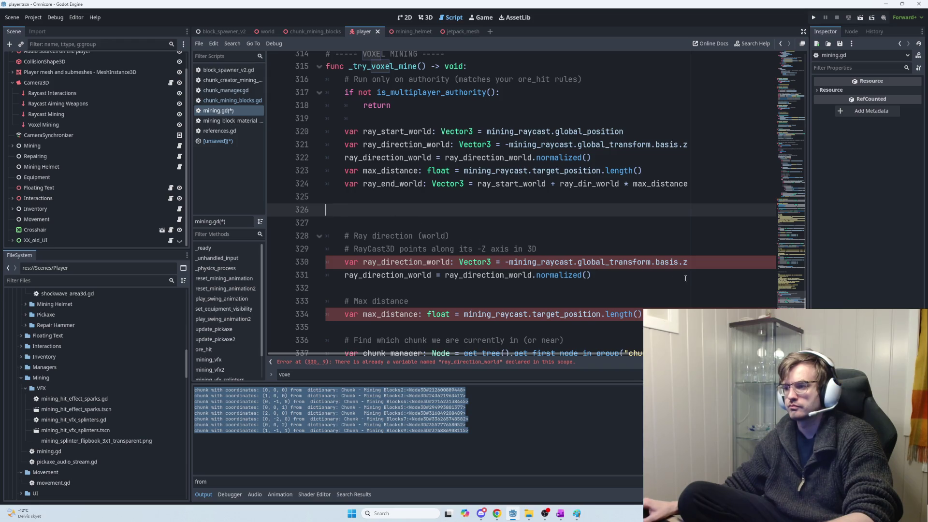
Delete the duplicate ray direction and max distance blocks from _try_voxel_mine.
mouse_move(694, 278)
mouse_down()
mouse_move(422, 249)
mouse_move(353, 235)
mouse_move(333, 218)
mouse_up()
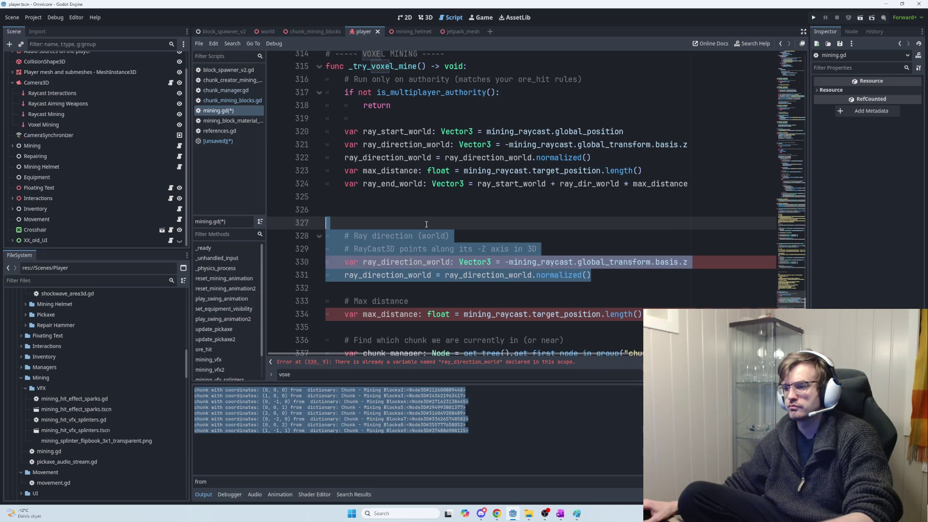
key(Delete)
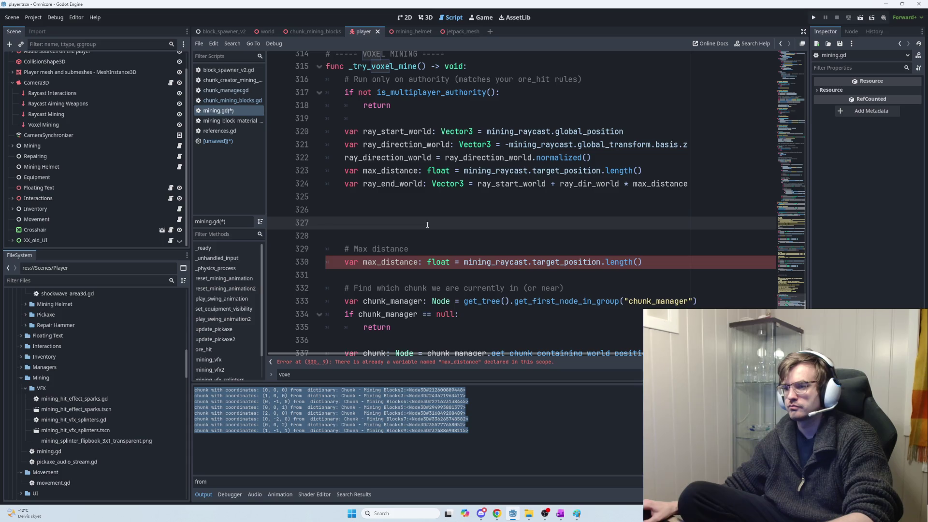
mouse_move(663, 265)
mouse_down()
mouse_move(392, 250)
mouse_move(320, 227)
mouse_up()
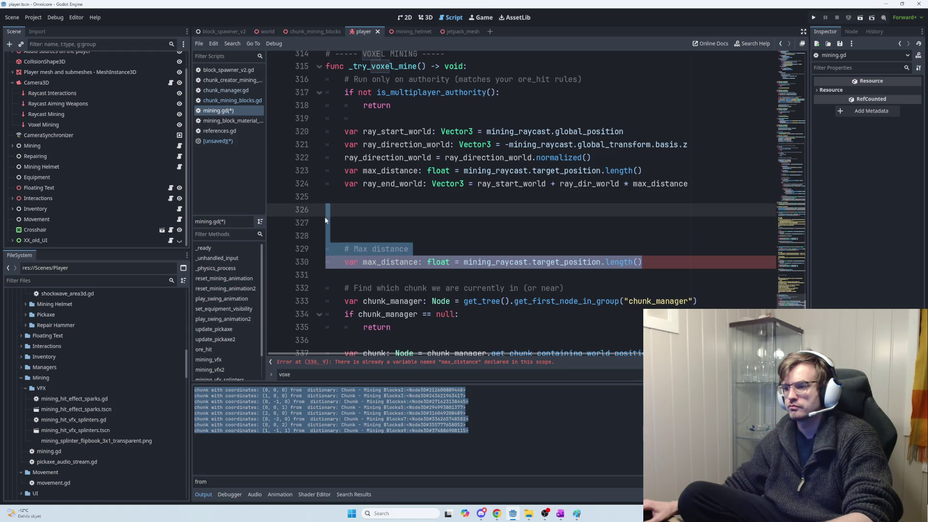
key(BackSpace)
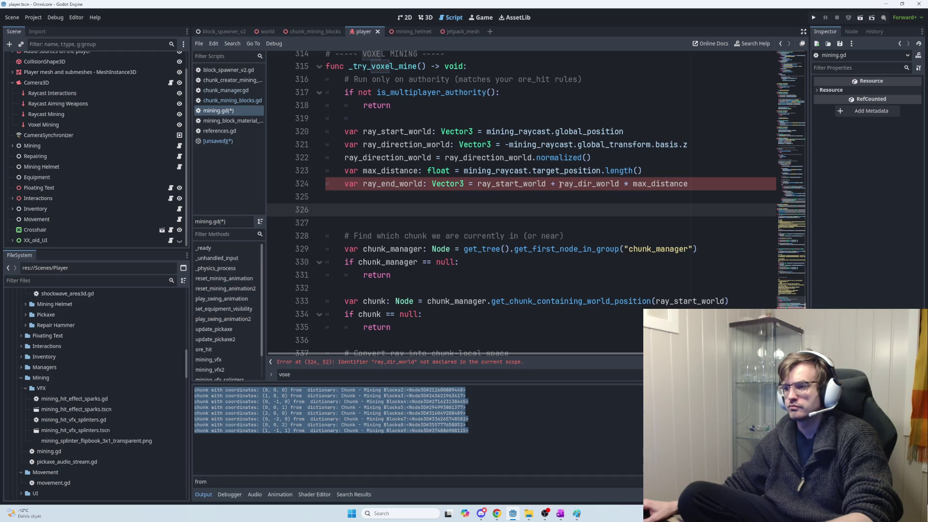
Change ray_dir_world on line 324 to ray_direction_world and remove the extra blank line.
click(593, 183)
text(ec)
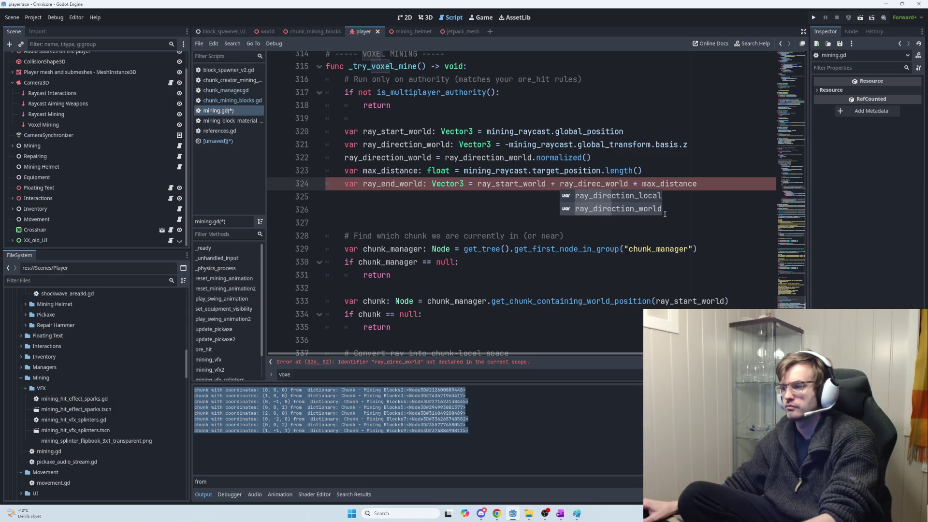
click(615, 208)
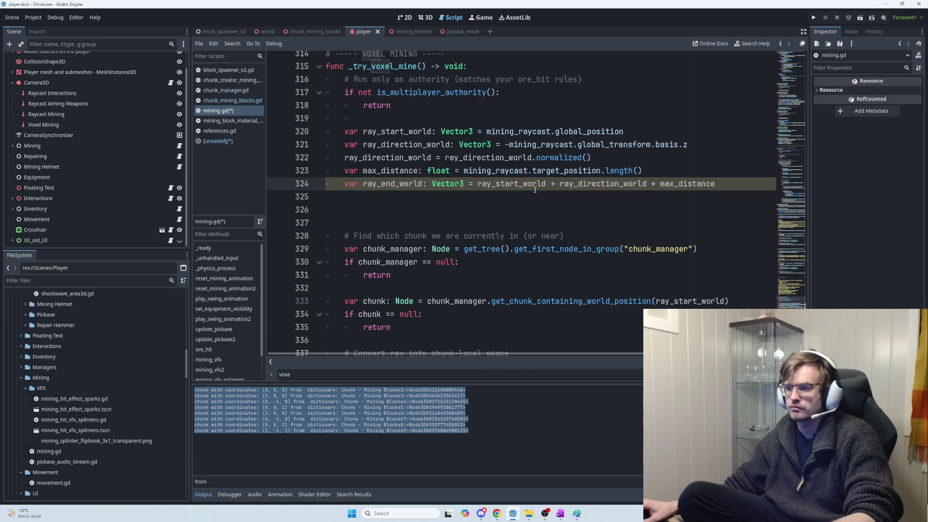
click(404, 216)
key(BackSpace)
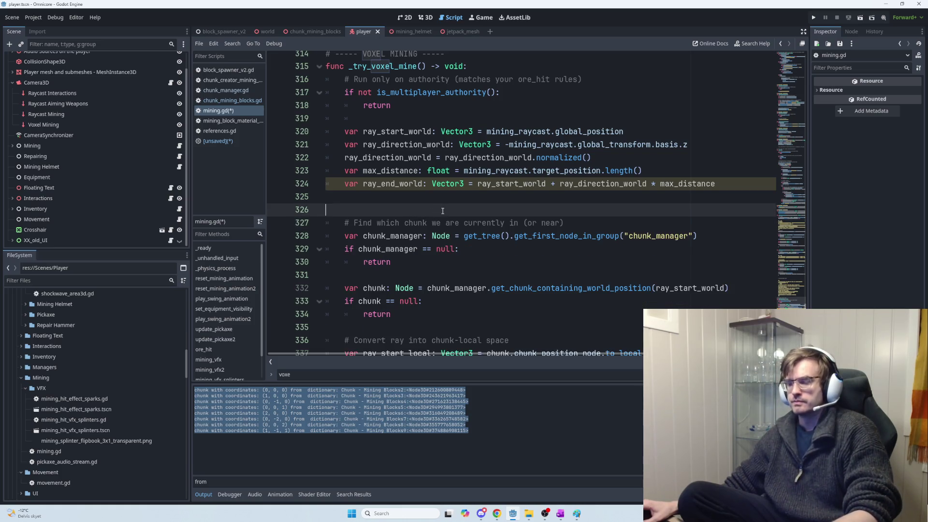
key(alt+Tab)
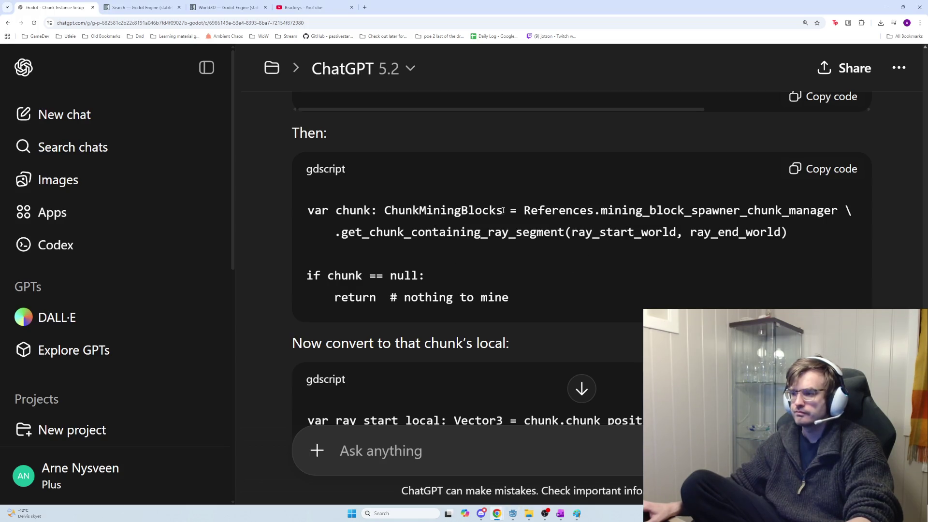
Review ChatGPT's get_chunk_containing_ray_segment lookup snippet, then return to the Godot script editor.
mouse_move(805, 236)
mouse_down()
mouse_move(344, 227)
mouse_move(300, 214)
mouse_up()
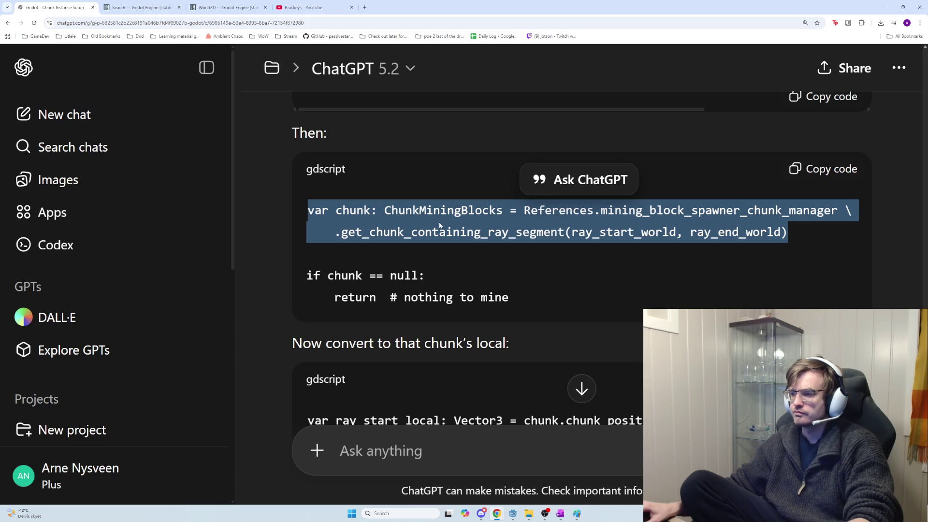
scroll(609, 251, up, 2)
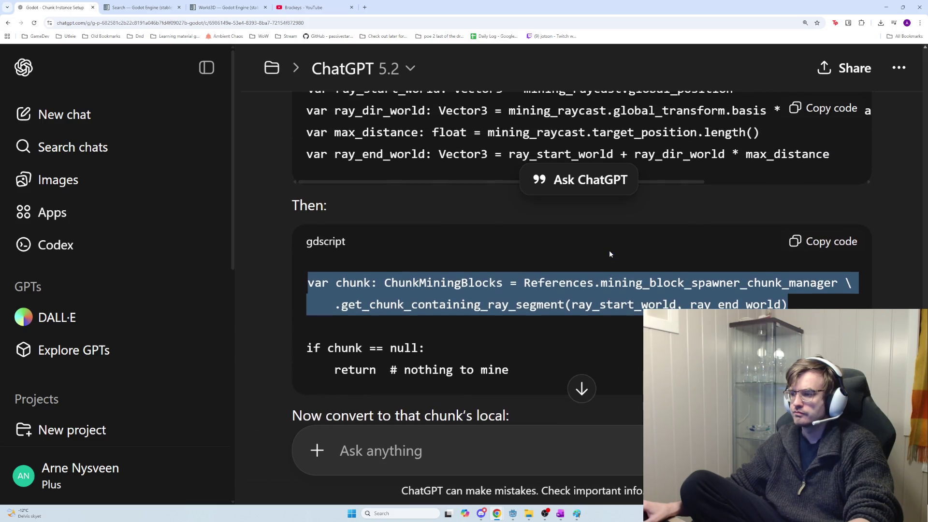
scroll(609, 254, down, 1)
key(alt+Tab)
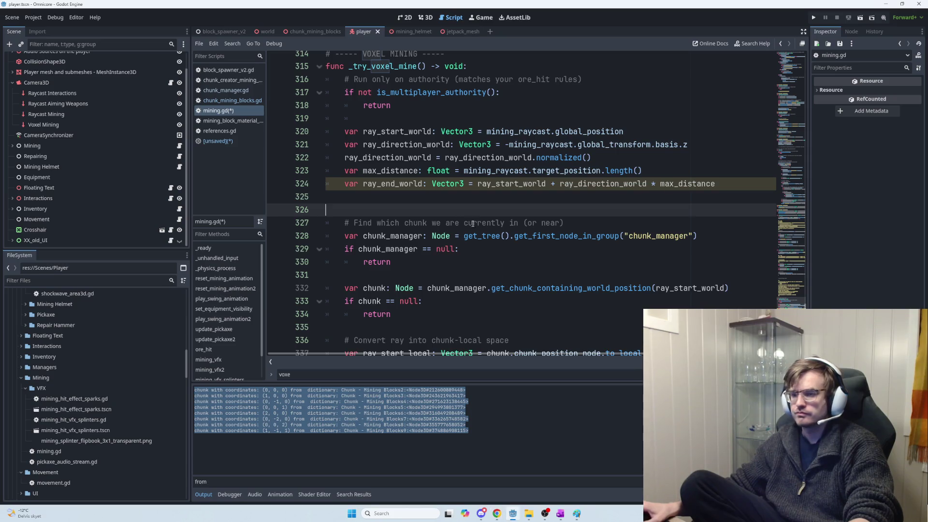
click(228, 141)
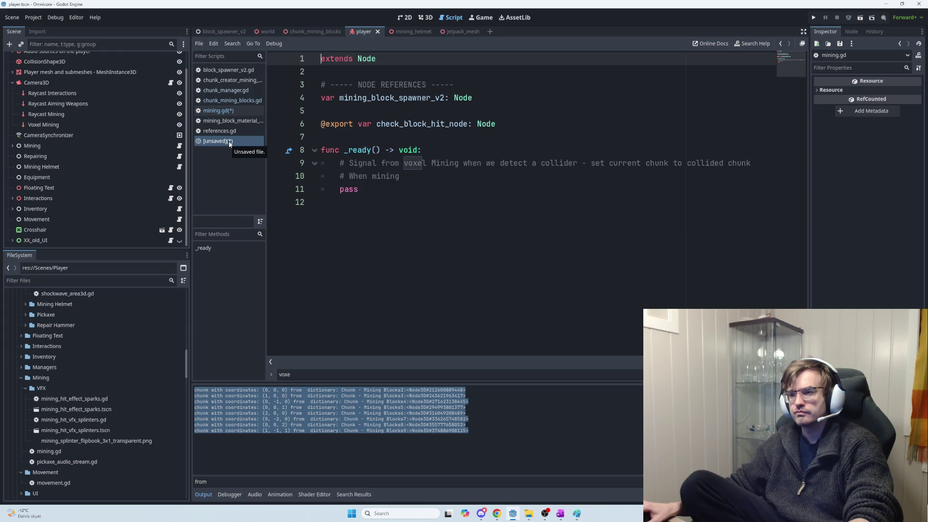
Close the unsaved scratch script, discarding its changes, and save mining.gd.
right_click(230, 143)
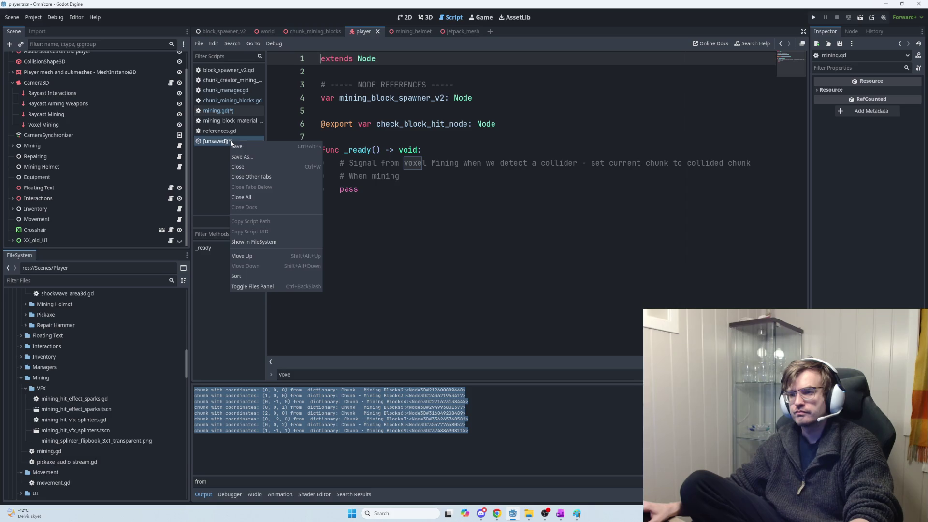
click(244, 166)
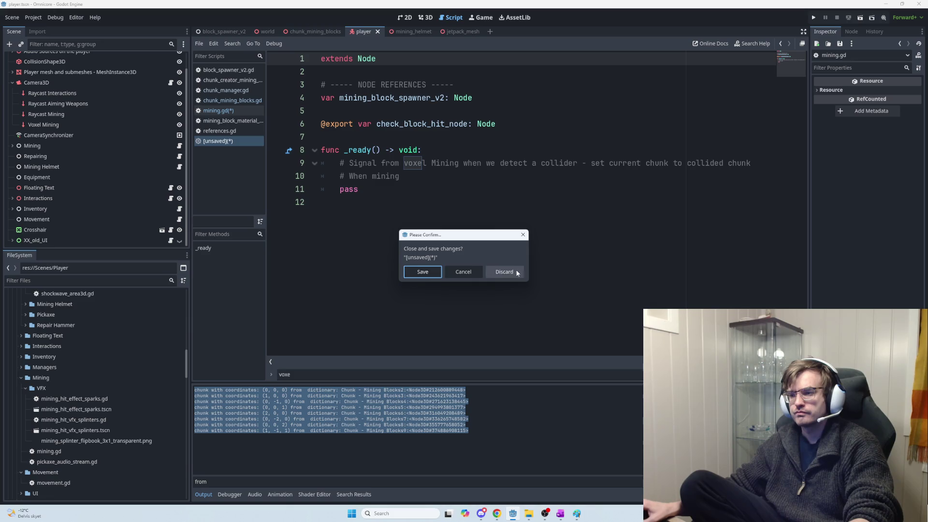
click(516, 271)
key(ctrl+s)
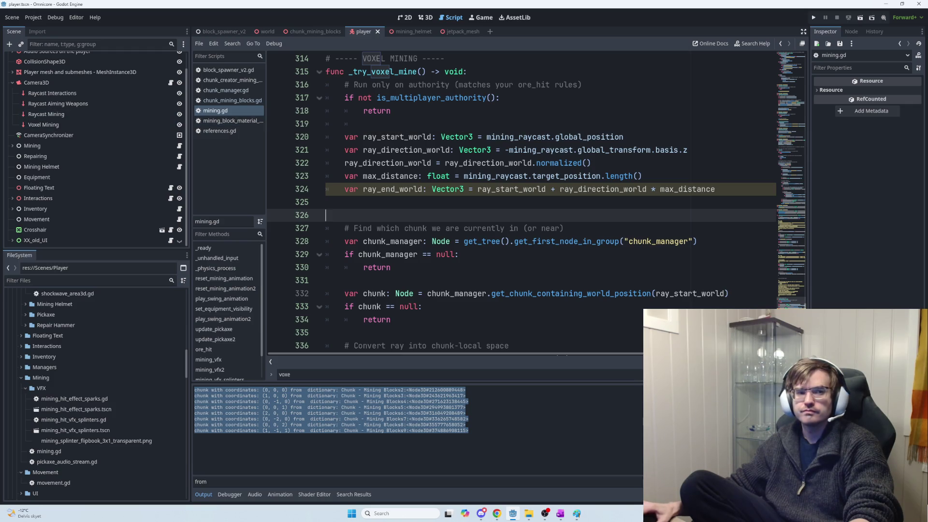
Select the get_chunk_containing_ray_segment call in ChatGPT's code, then return to mining.gd.
key(alt+Tab)
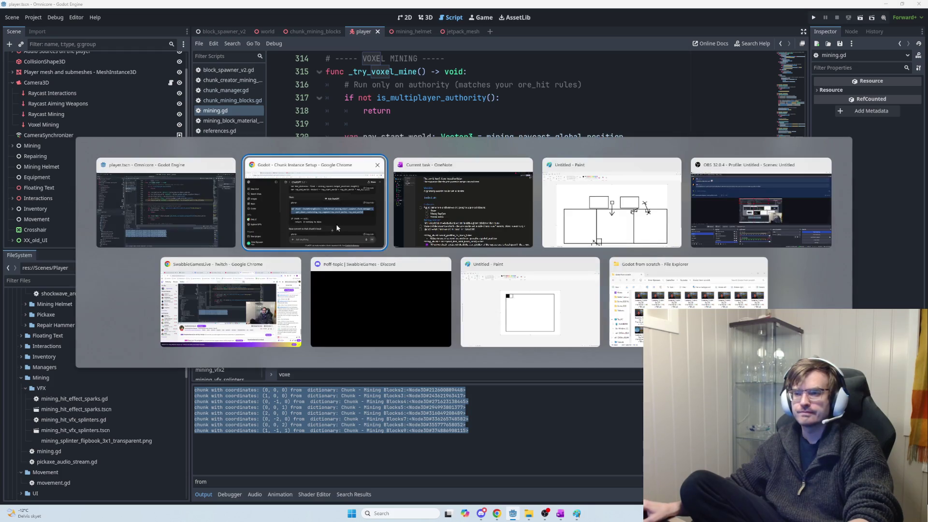
click(341, 223)
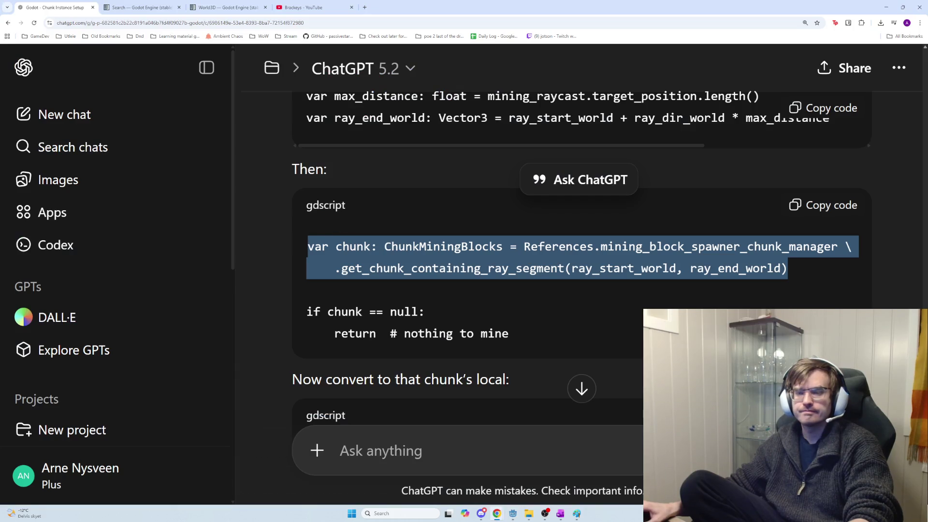
key(alt+Tab)
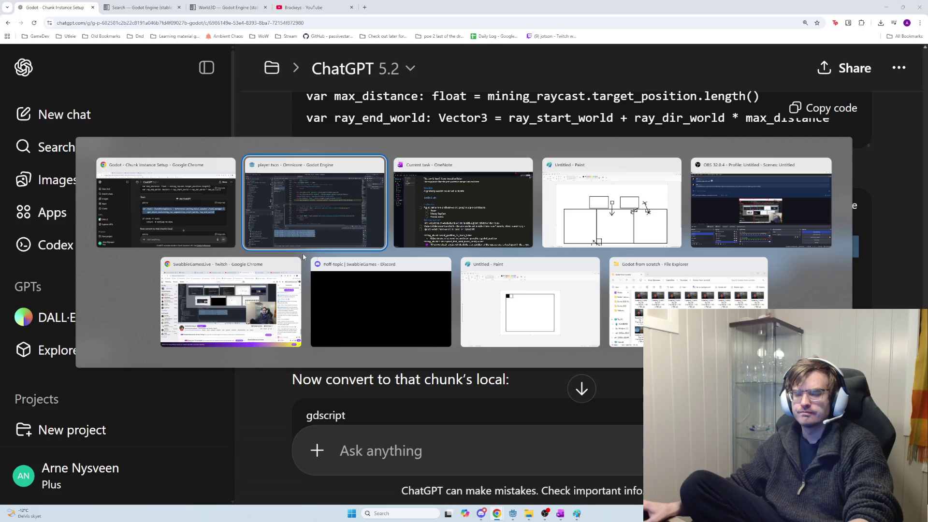
key(Escape)
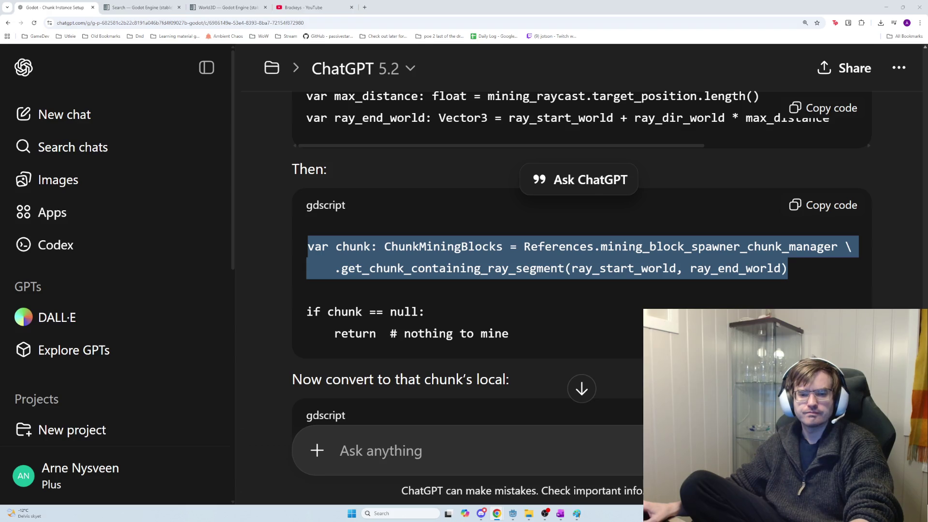
key(alt+Tab)
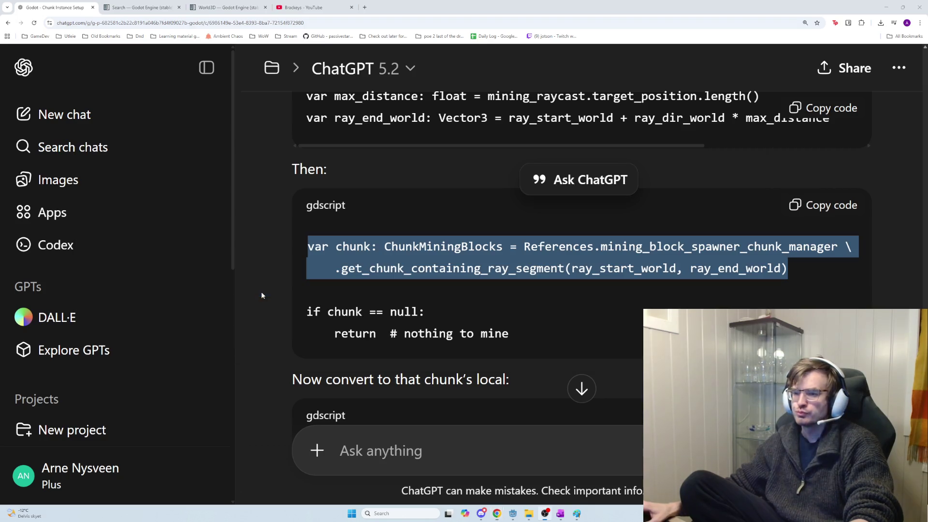
click(496, 316)
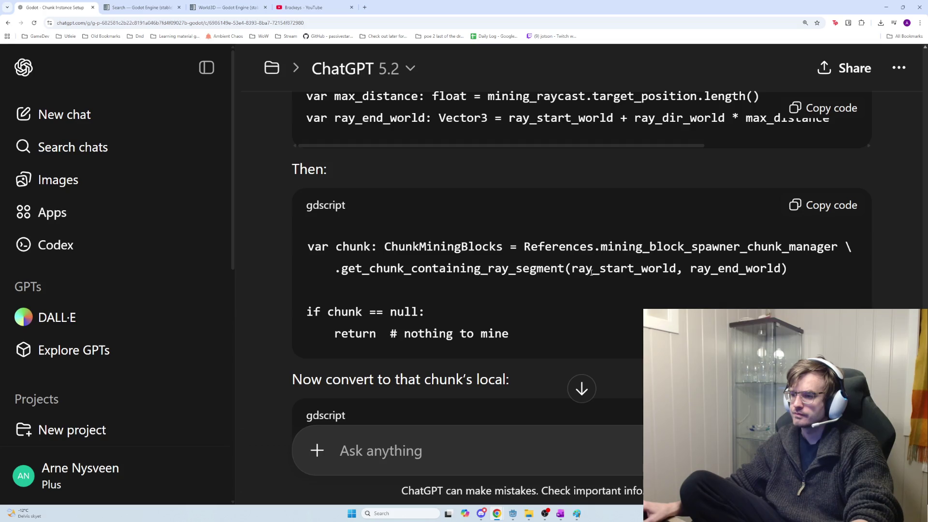
drag(565, 268, 341, 271)
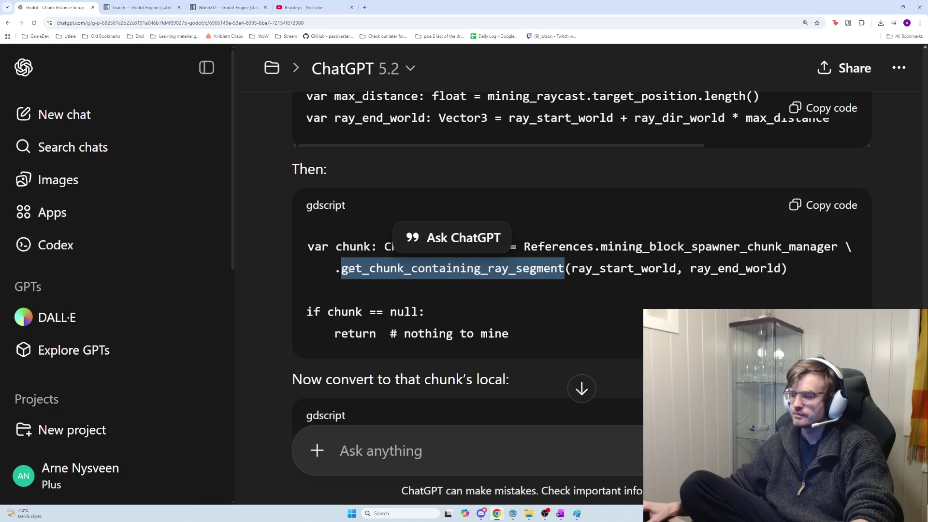
key(alt+Tab)
key(alt+Tab)
key(alt+Tab)
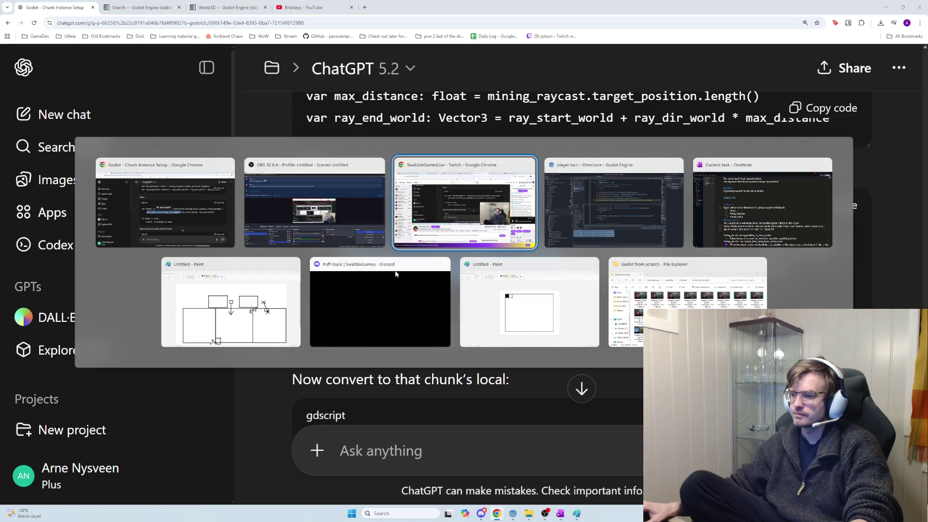
key(alt+Tab)
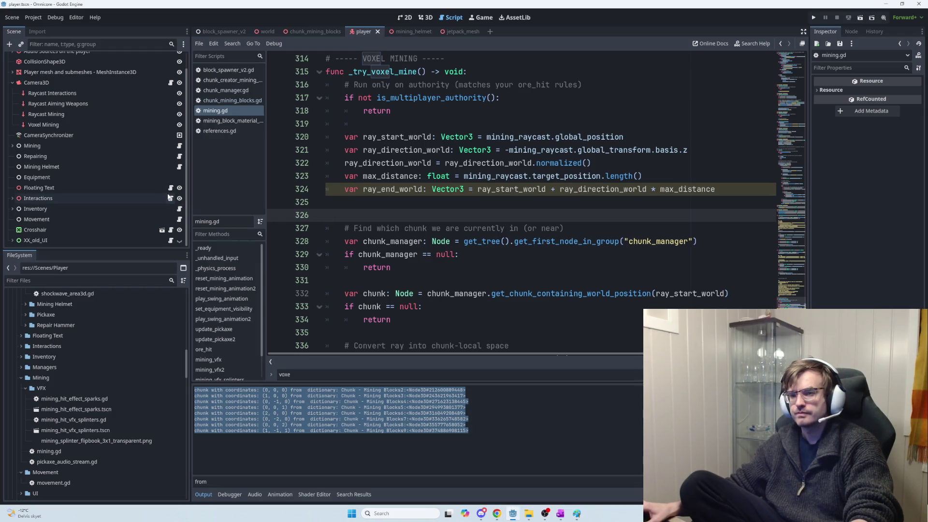
Open block_spawner_v2, check get_chunk_containing_ray_segment in chunk_manager.gd, and go back to mining.gd.
scroll(175, 195, up, 2)
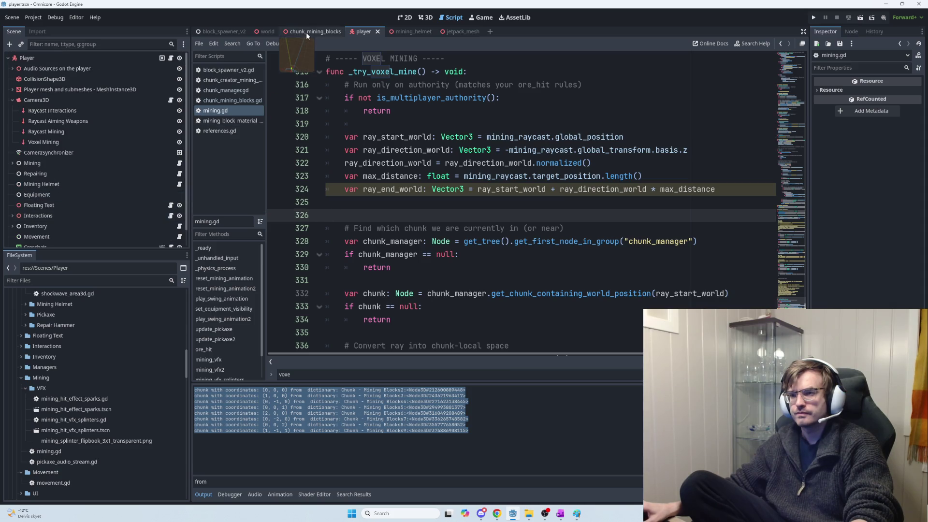
click(224, 33)
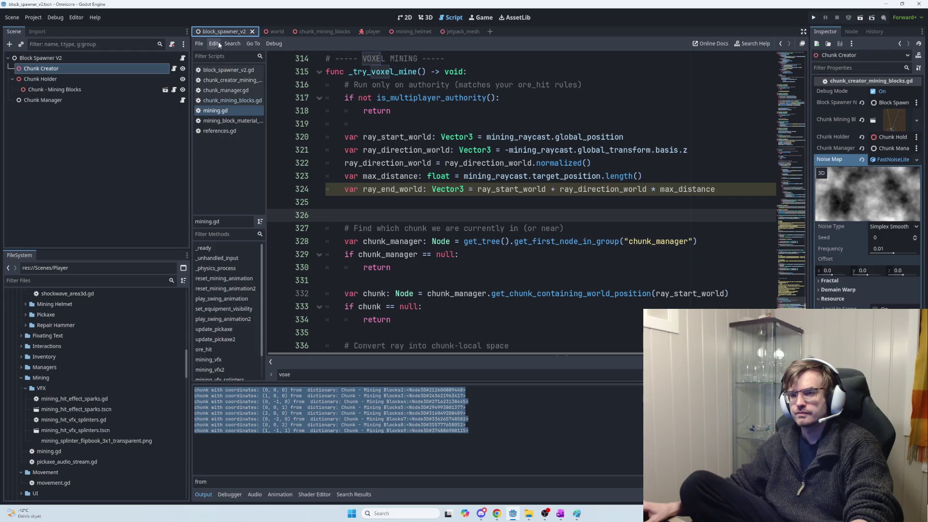
click(183, 101)
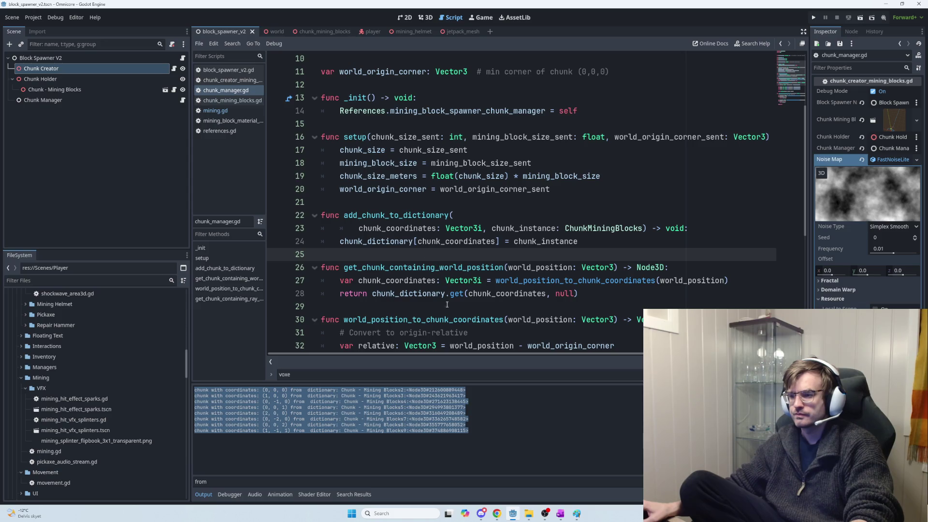
scroll(446, 317, down, 6)
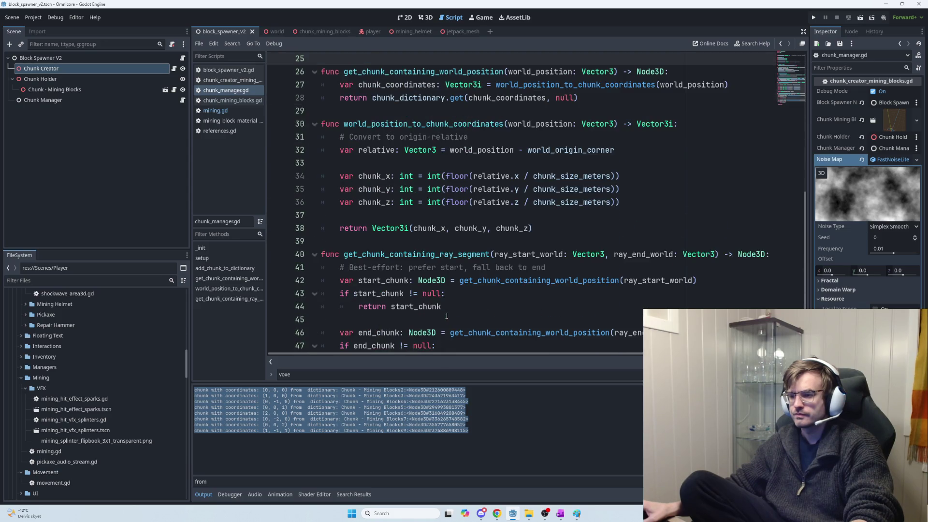
scroll(441, 310, down, 1)
drag(345, 189, 491, 194)
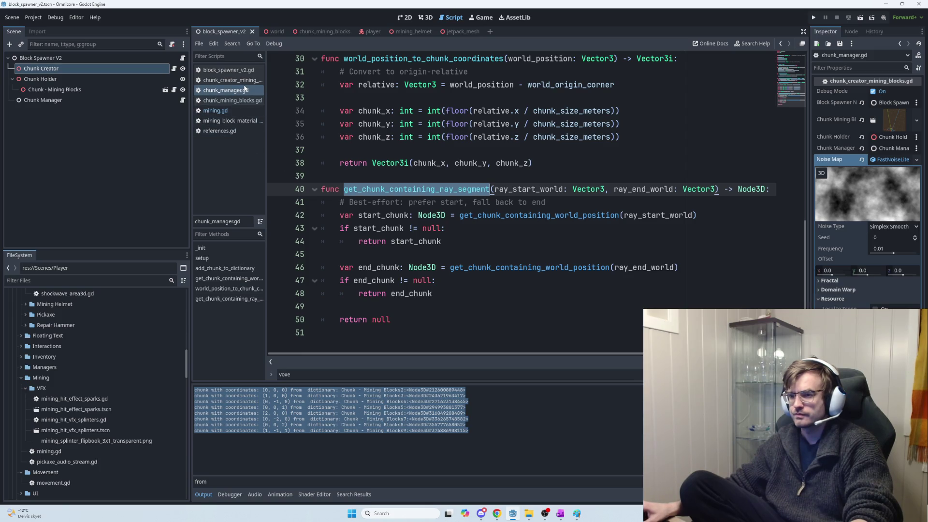
click(222, 111)
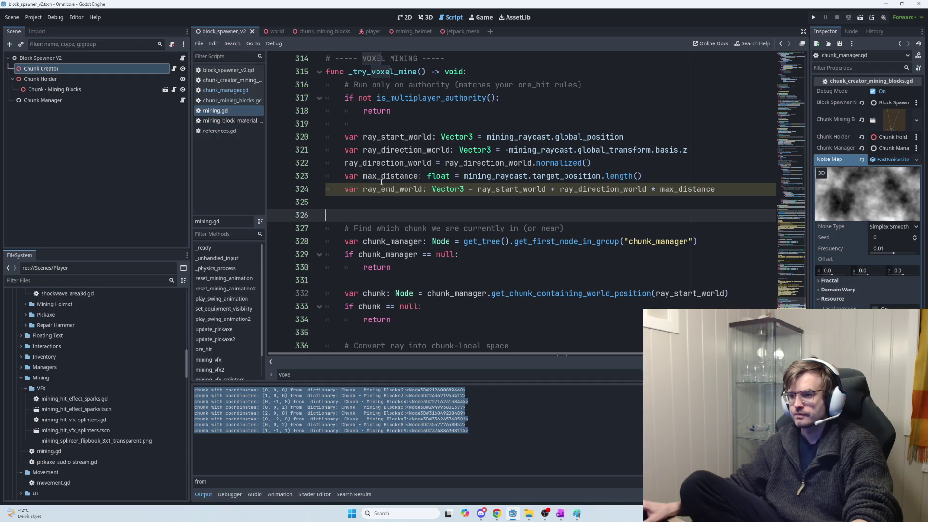
Copy ChatGPT's suggested chunk lookup and null check, and select the old lookup on lines 327–334.
key(alt+Tab)
mouse_move(544, 299)
mouse_down()
mouse_move(794, 269)
mouse_move(655, 246)
mouse_move(304, 244)
mouse_up()
key(ctrl+c)
drag(525, 335, 305, 245)
key(alt+Tab)
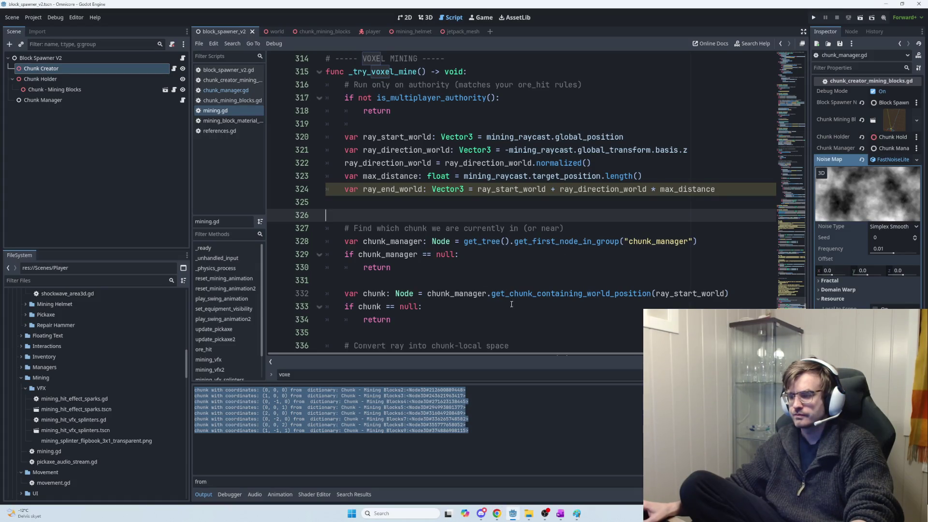
click(432, 317)
mouse_move(422, 315)
mouse_down()
mouse_move(368, 298)
mouse_move(341, 232)
mouse_up()
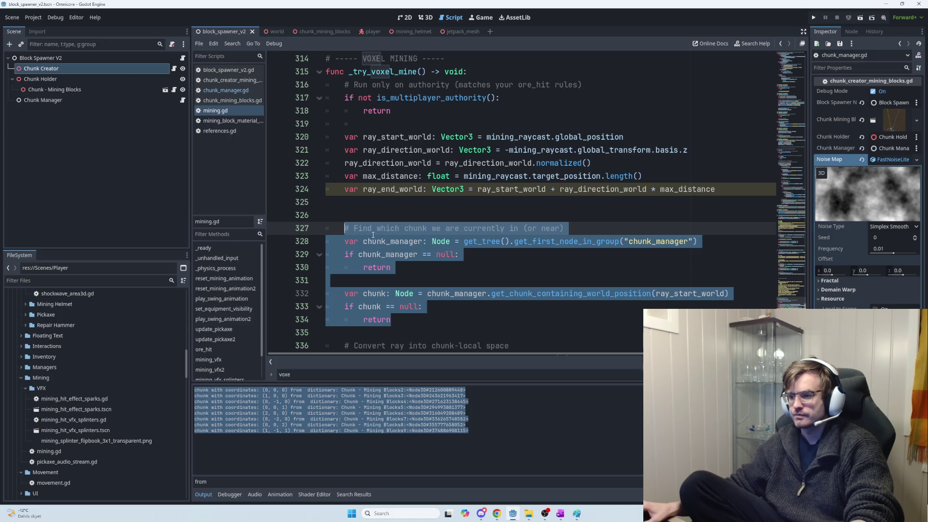
Add the comment '# Raycast positions and direction' above the ray variables.
click(361, 128)
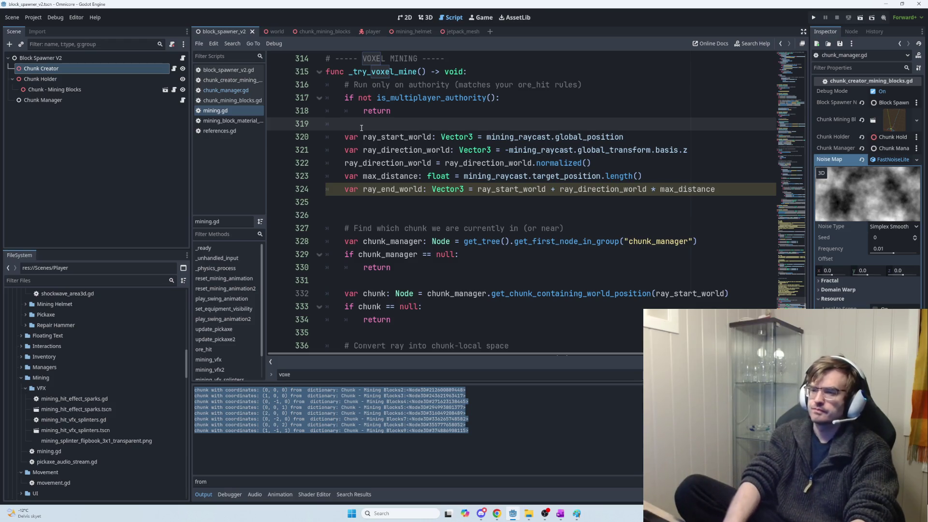
key(Return)
text(# Ra)
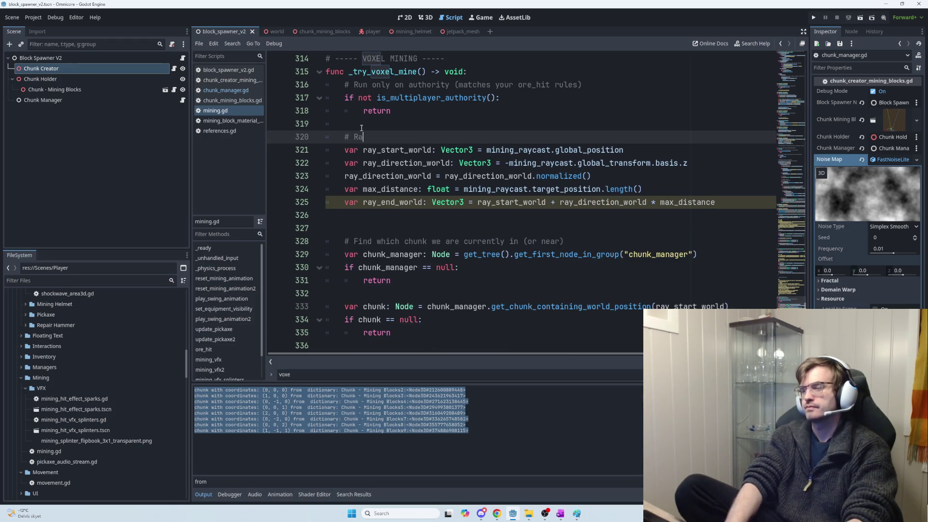
text(ycast positions)
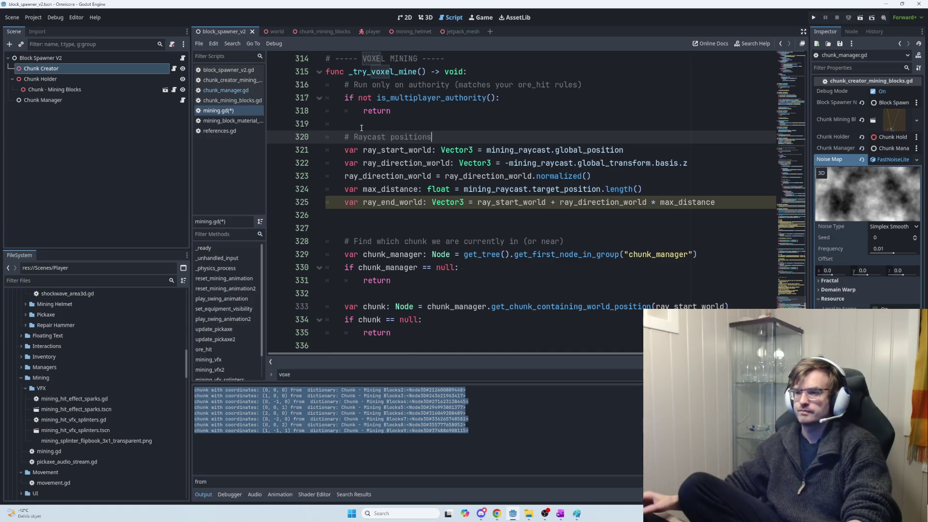
text( and)
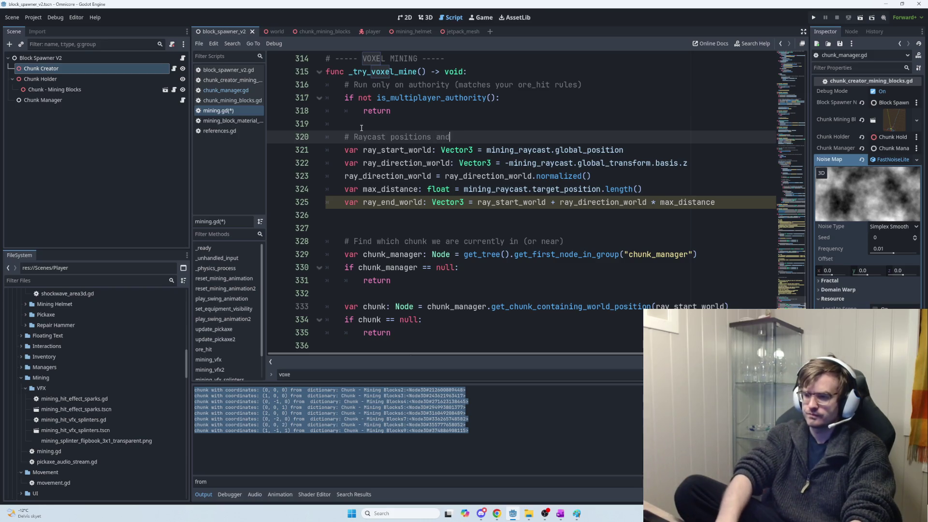
text( direction)
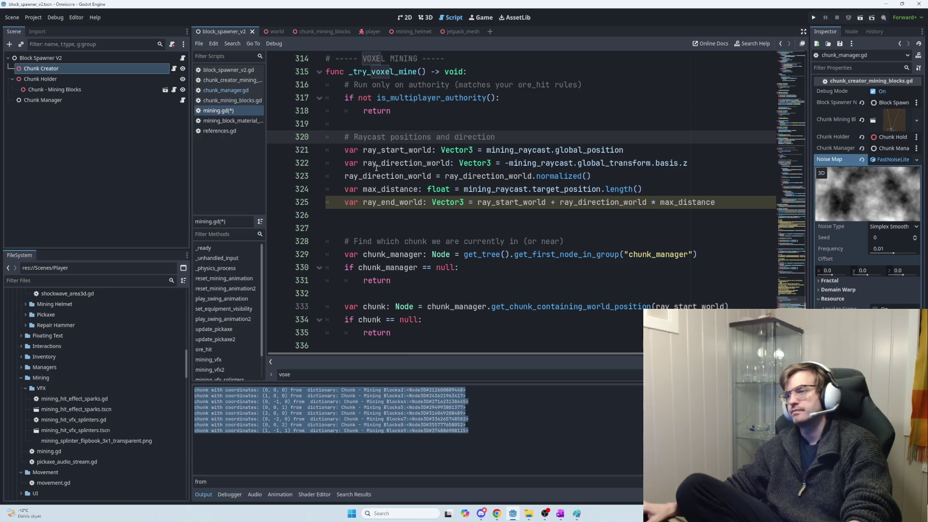
Select the old chunk lookup on lines 330–335 for replacement.
mouse_move(350, 228)
mouse_down()
mouse_move(436, 256)
mouse_move(454, 278)
mouse_up()
click(460, 280)
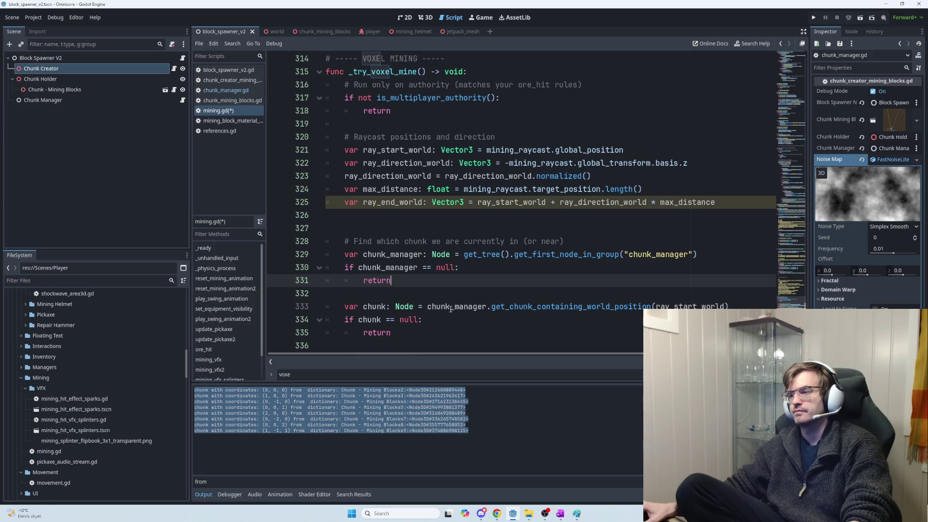
scroll(459, 315, down, 1)
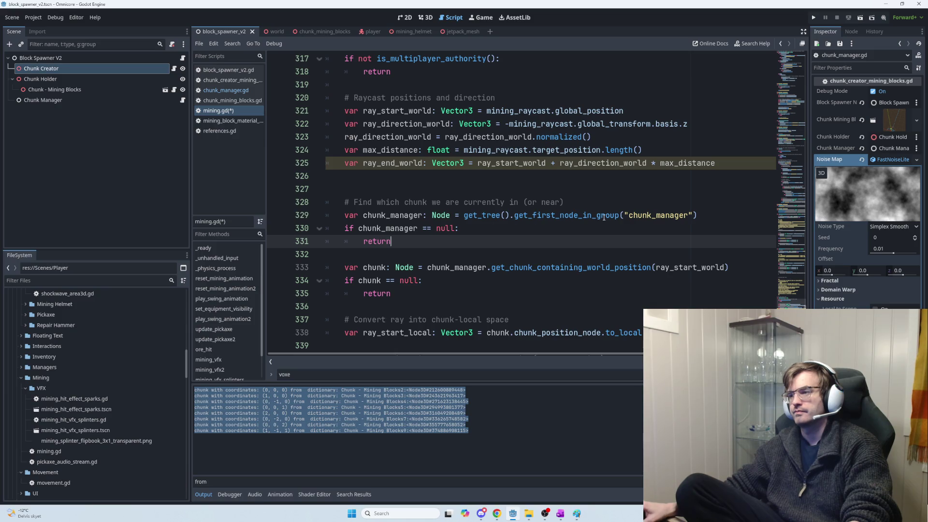
mouse_move(672, 219)
mouse_move(345, 228)
mouse_down()
mouse_move(392, 242)
mouse_move(427, 291)
mouse_up()
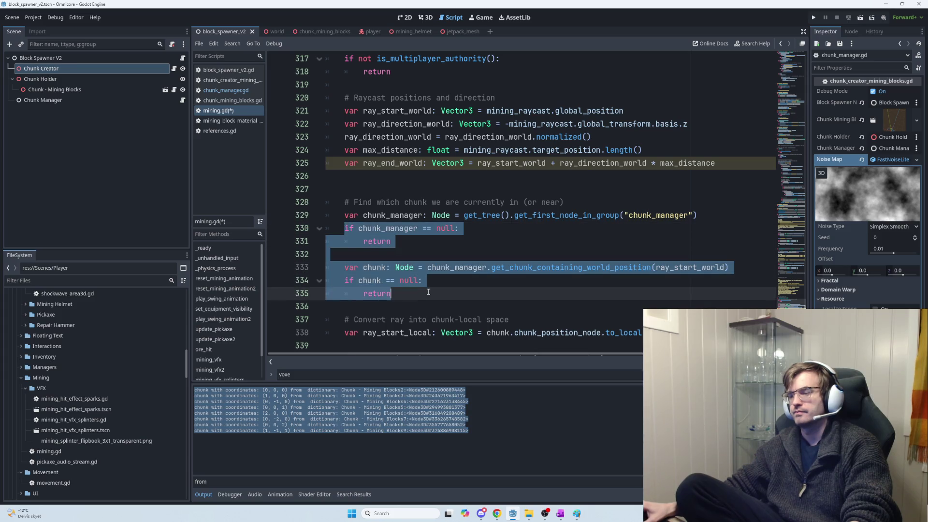
Paste ChatGPT's chunk lookup over the old lines and indent its null check.
key(ctrl+v)
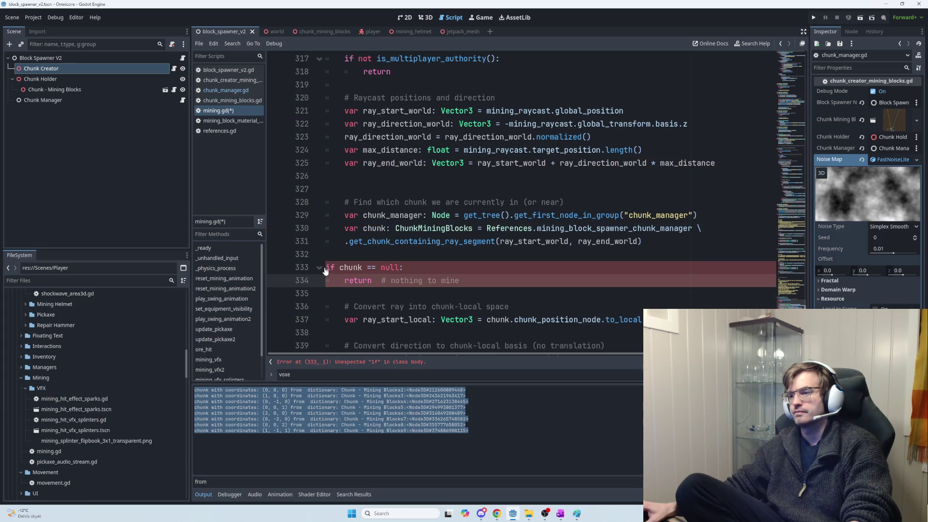
shift+click(327, 267)
key(Tab)
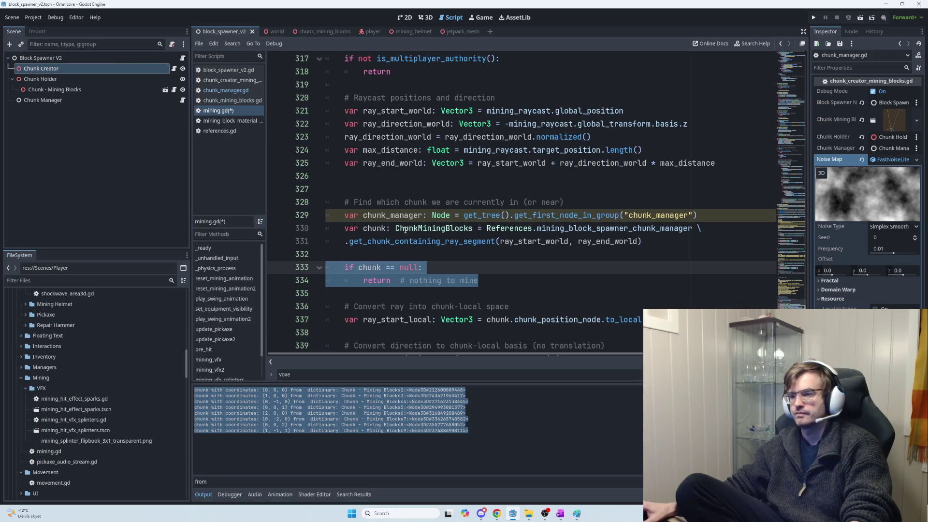
Type chunk_manager as chunkManager, assigned from References.mining_block_spawner_chunk_manager.
click(380, 228)
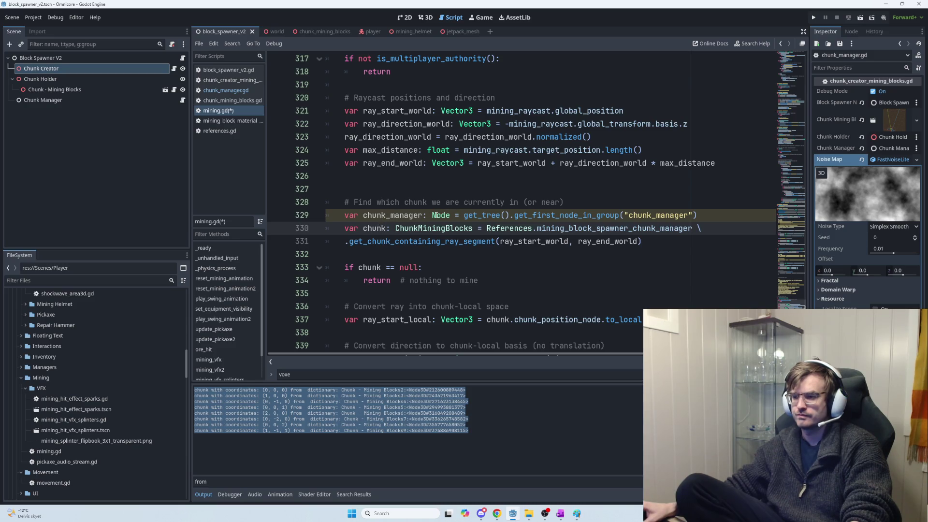
double_click(436, 215)
text(c)
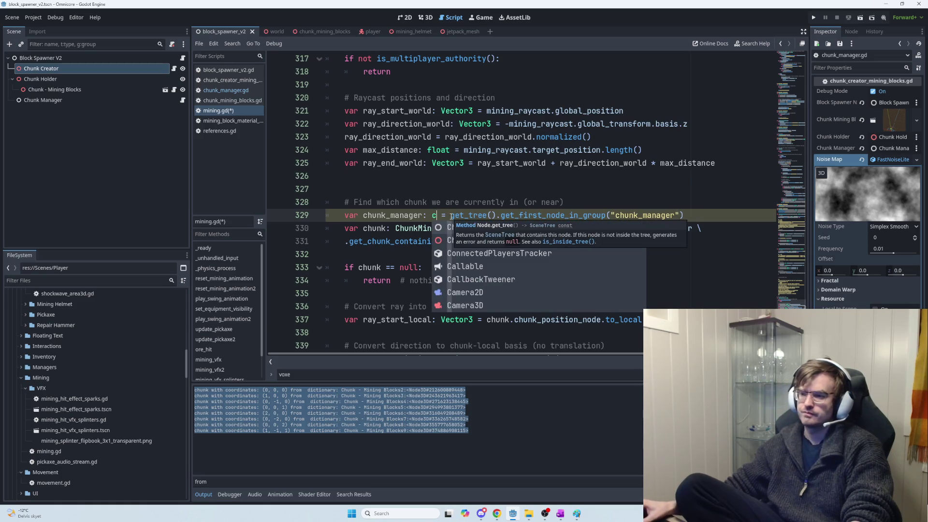
text(hunkManager)
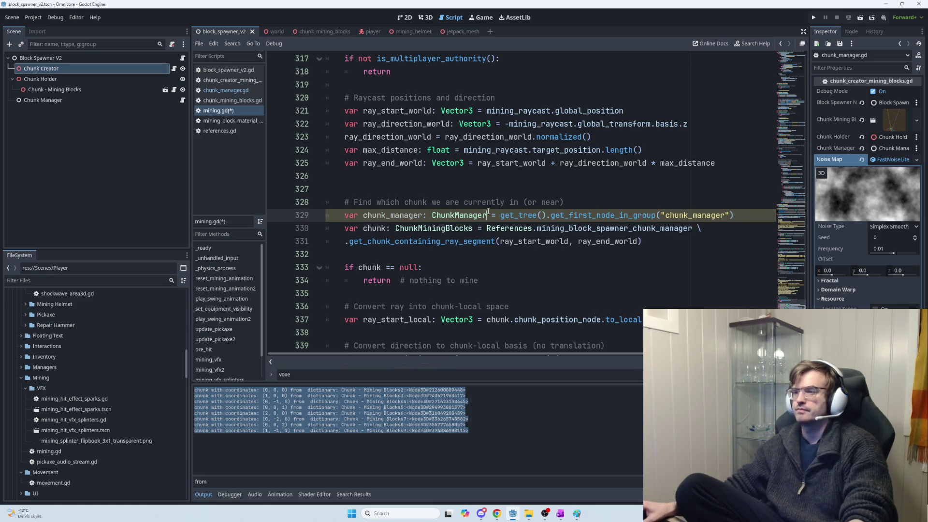
mouse_move(500, 215)
mouse_down()
mouse_move(600, 228)
mouse_move(740, 213)
mouse_up()
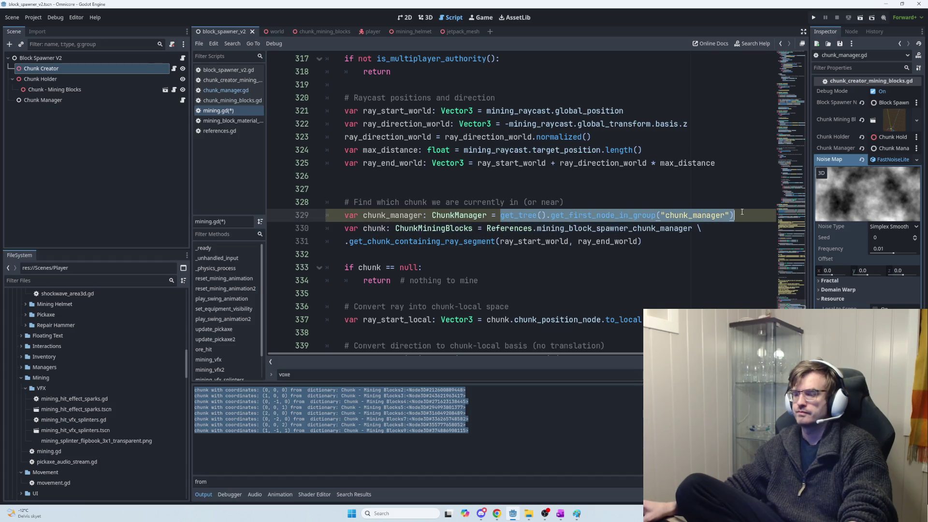
text(Refere)
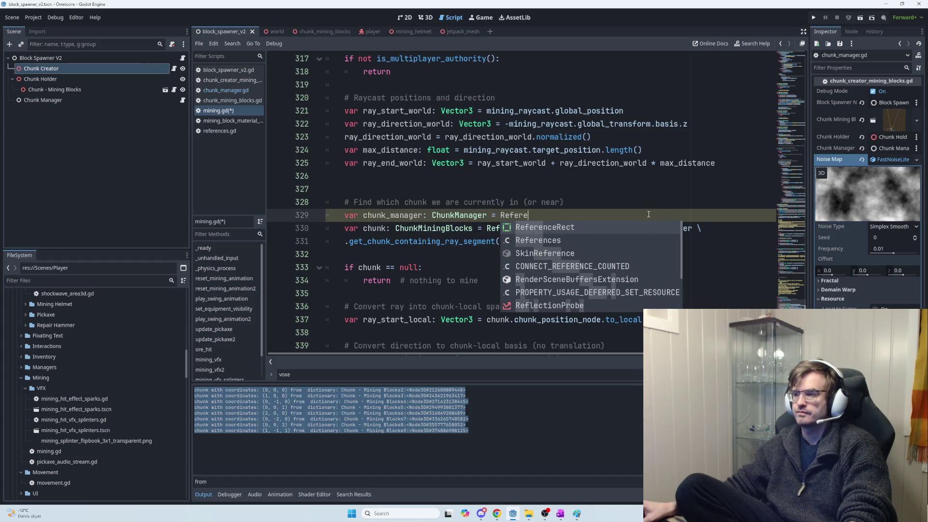
click(549, 242)
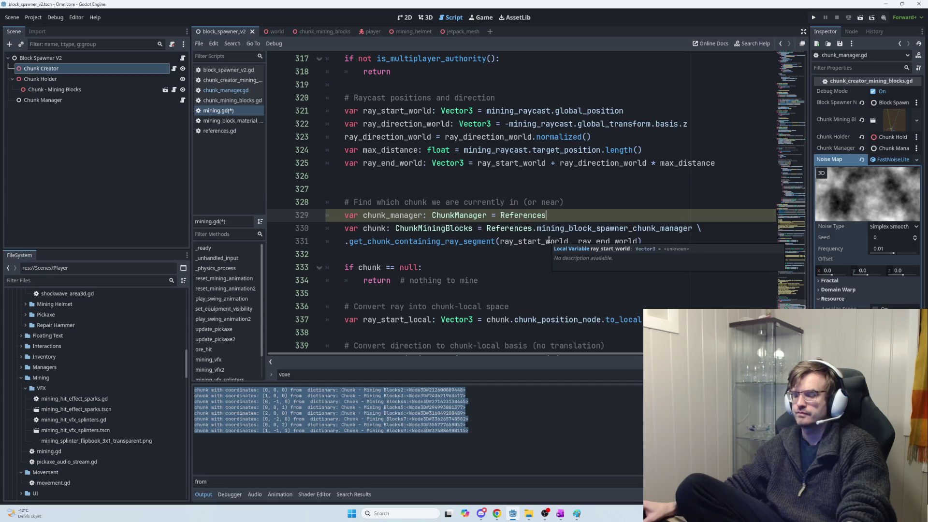
text(.ch)
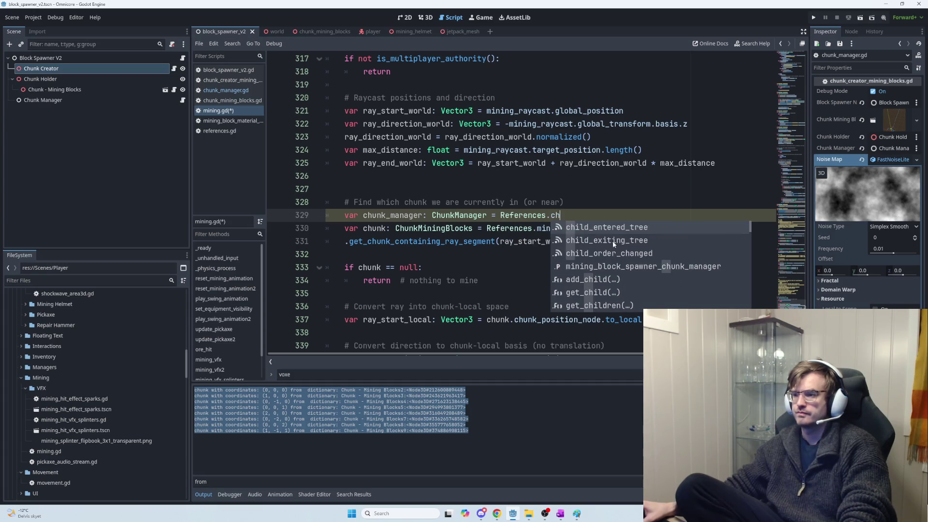
text(unk)
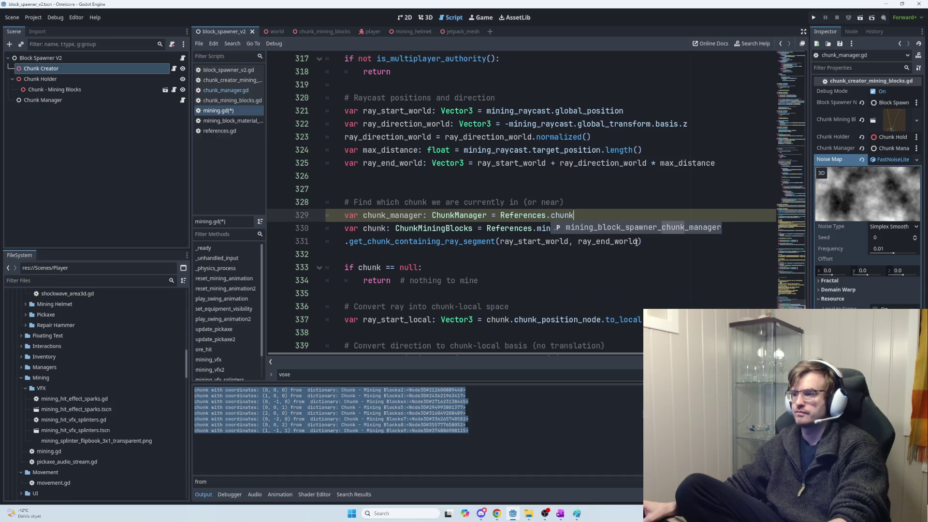
key(Return)
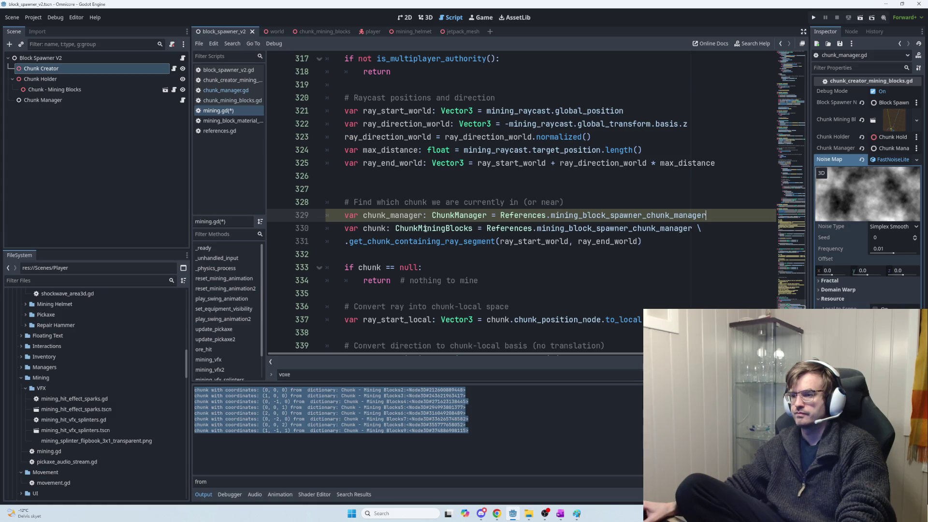
Call get_chunk_containing_ray_segment on chunk_manager, wrapped onto an indented continuation line.
click(483, 228)
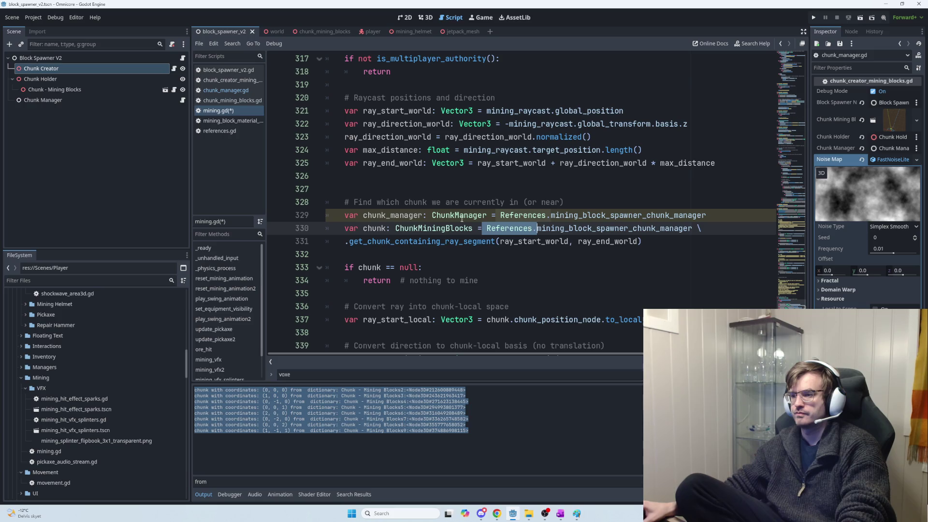
click(410, 215)
mouse_move(486, 228)
mouse_down()
mouse_move(689, 227)
mouse_move(348, 241)
mouse_up()
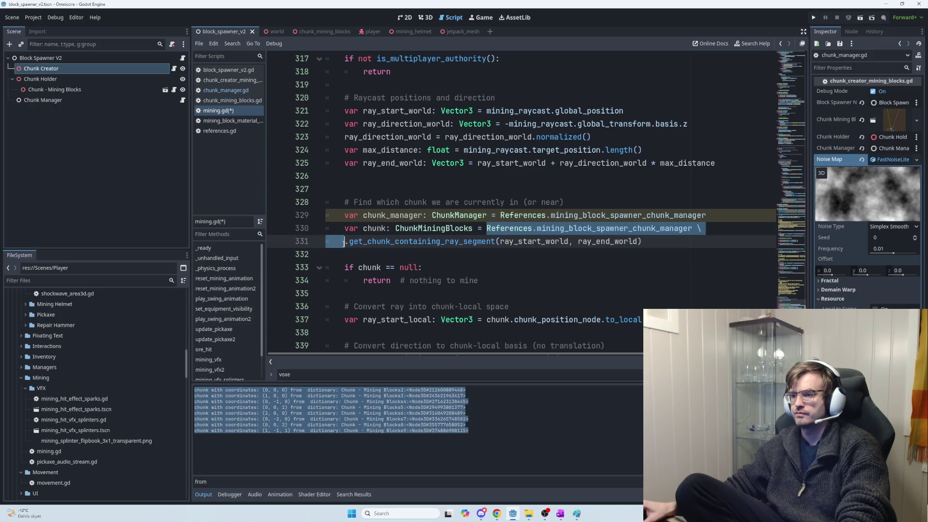
text(chunk_manager)
click(486, 228)
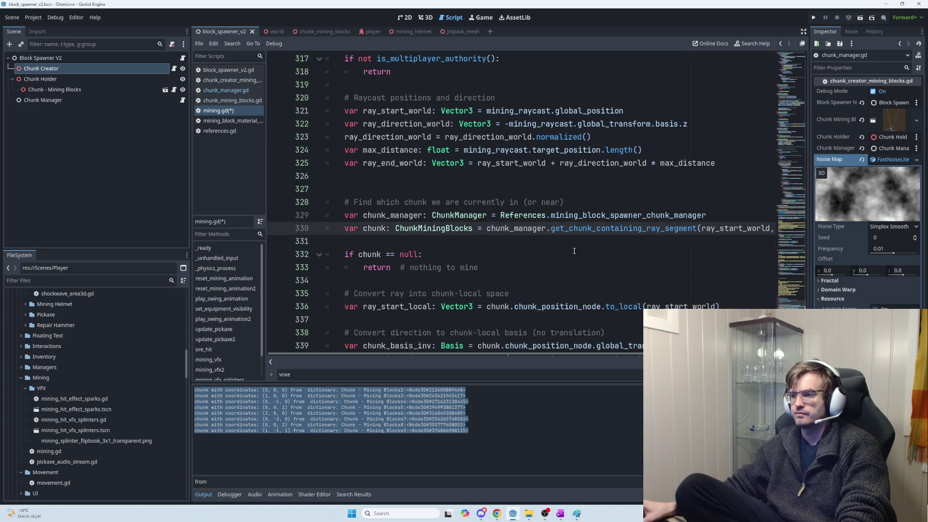
text(\)
key(Return)
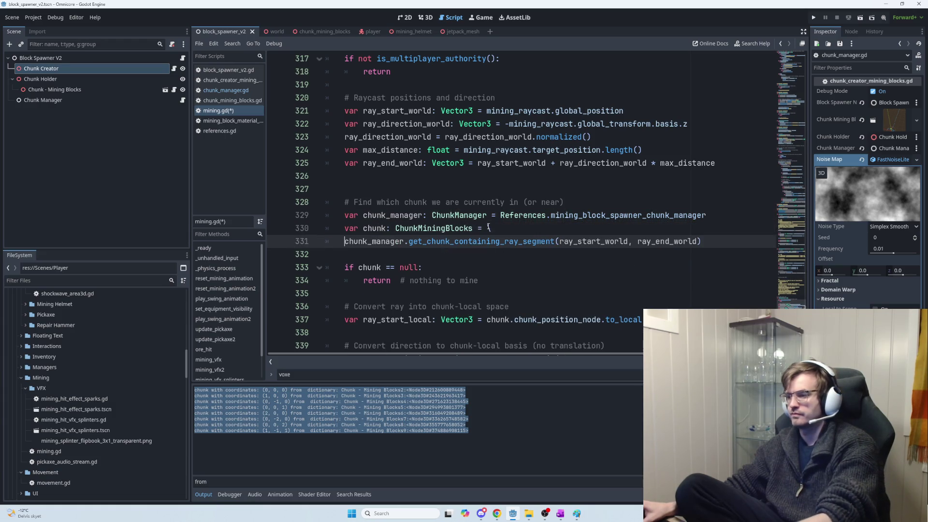
key(Tab)
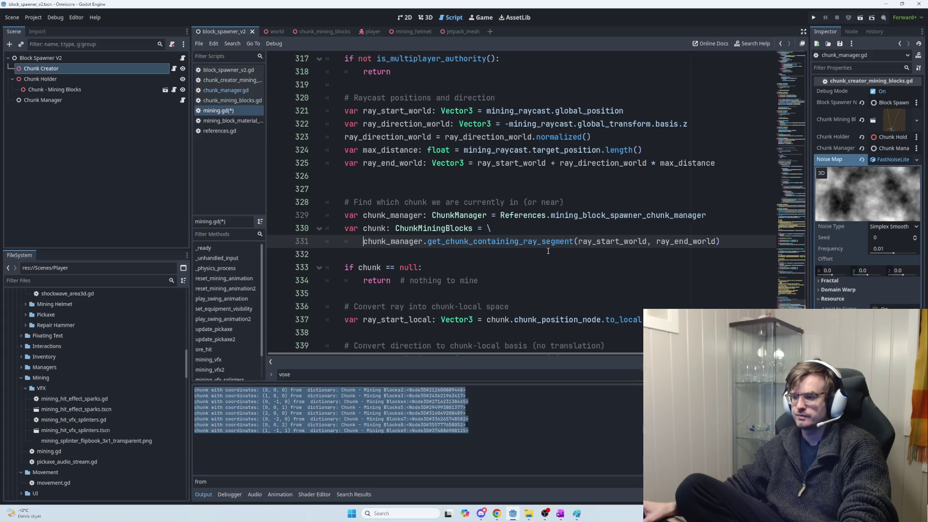
scroll(541, 254, down, 1)
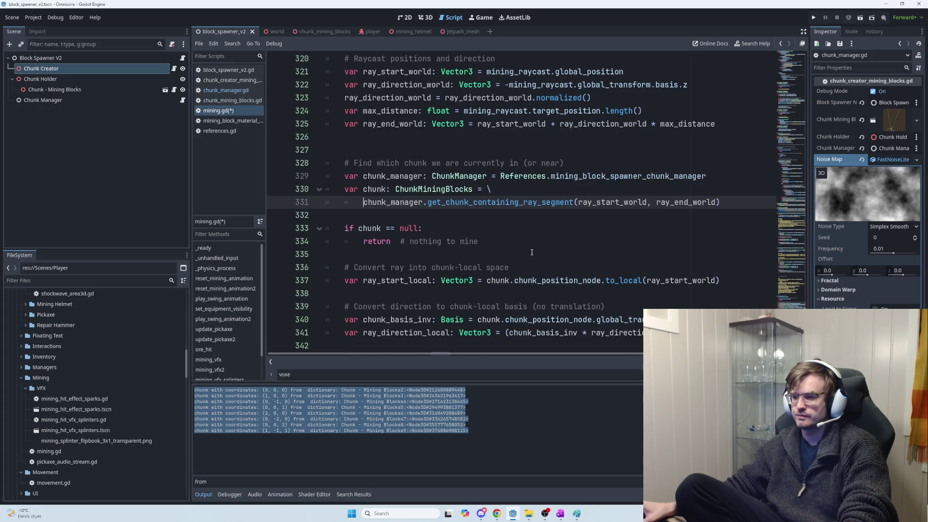
click(486, 241)
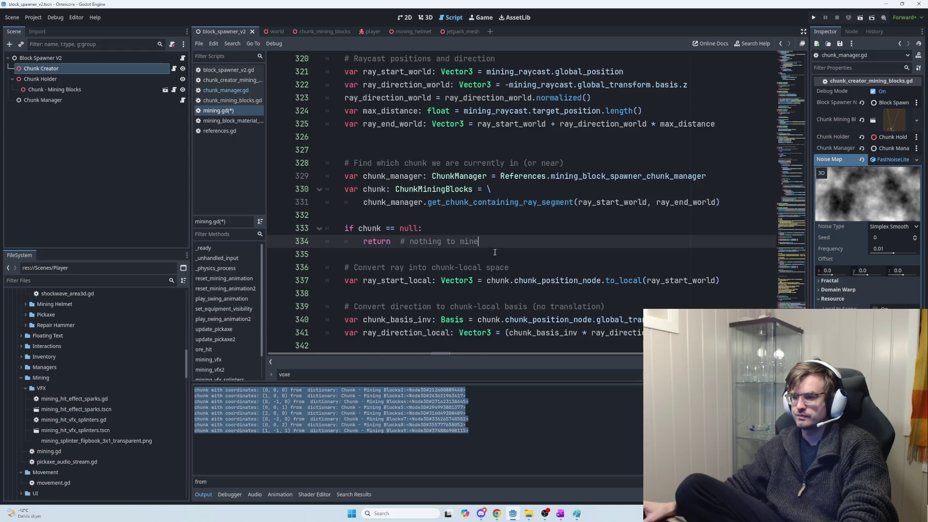
scroll(497, 260, down, 1)
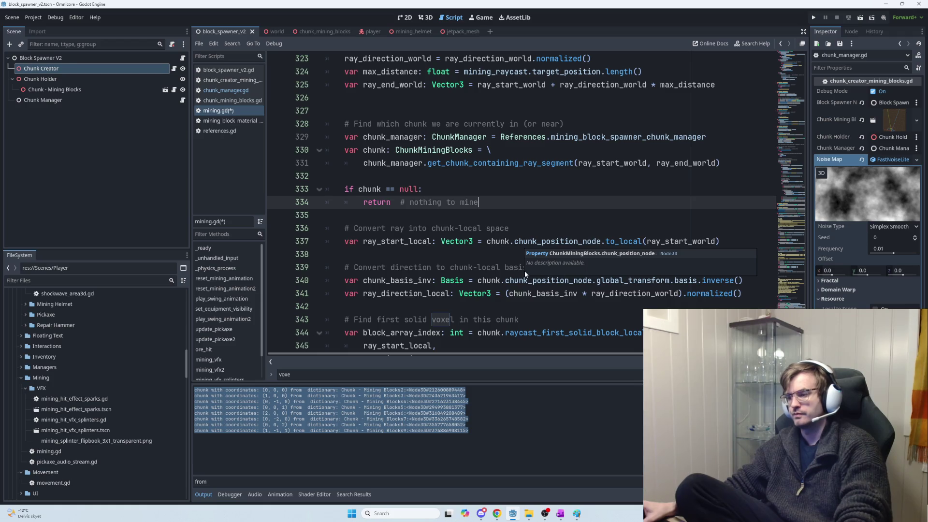
key(alt+Tab)
scroll(533, 273, down, 3)
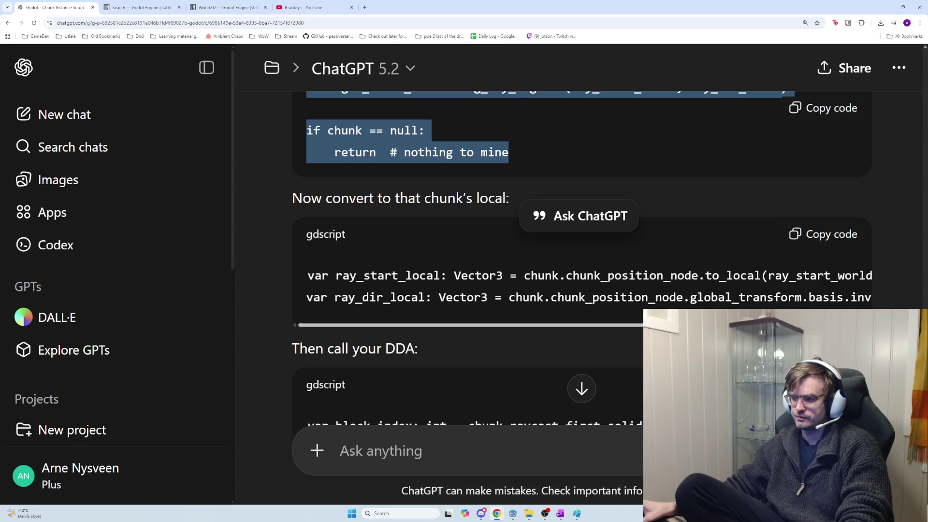
Scroll sideways through ChatGPT's chunk-local conversion snippet, then return to Godot.
scroll(761, 301, right, 5)
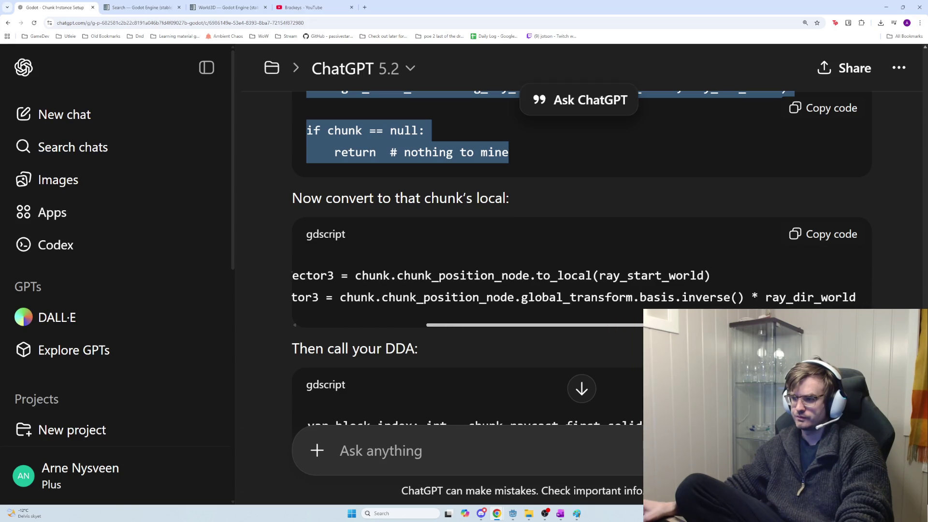
key(alt+Tab)
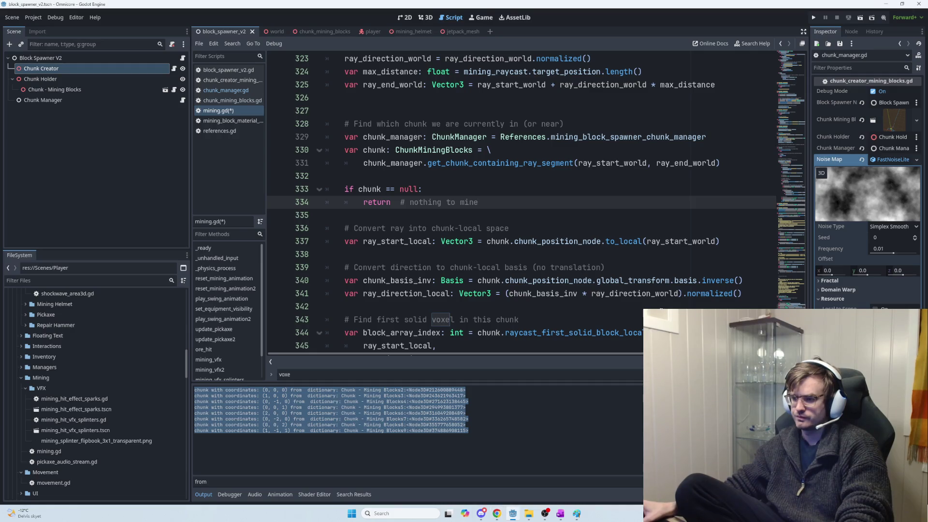
Replace lines 340–341 with ChatGPT's ray_start_local and ray_dir_local code, indenting line 341.
drag(752, 295, 350, 277)
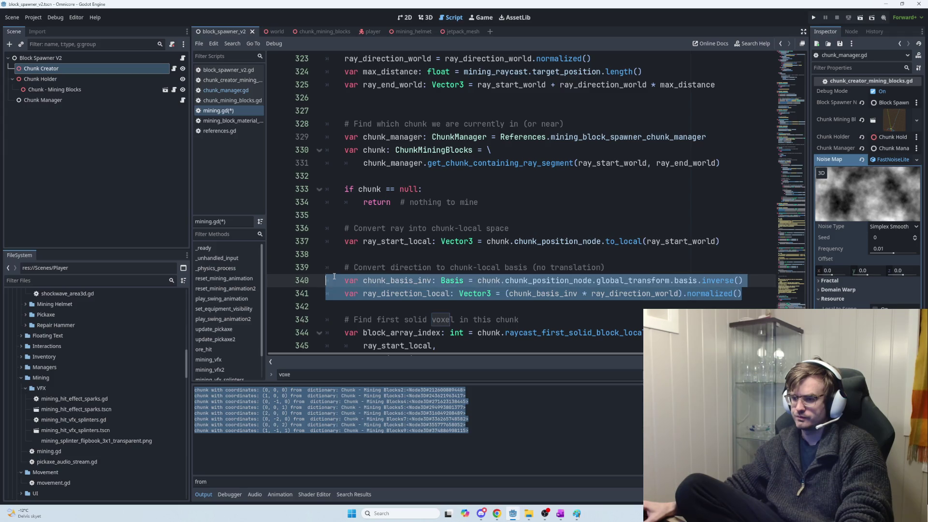
key(alt+Tab)
click(815, 235)
key(alt+Tab)
key(ctrl+v)
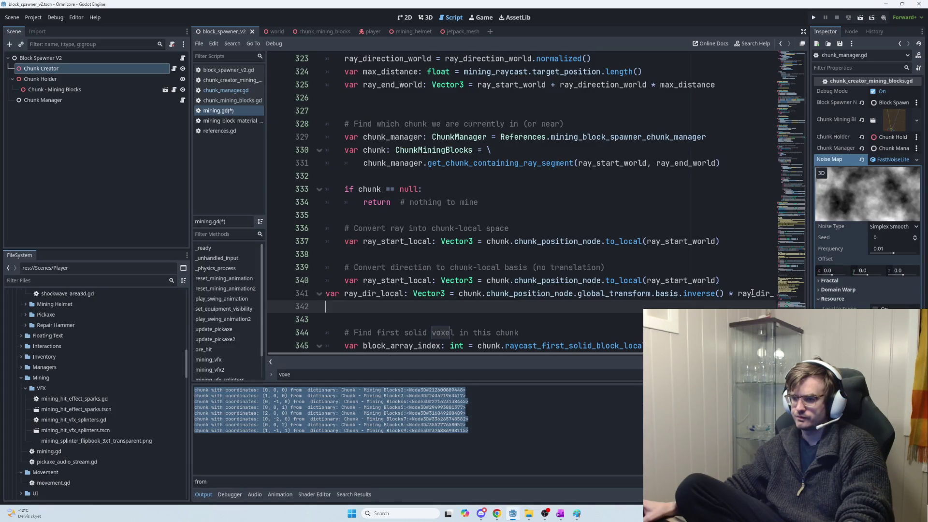
click(327, 294)
key(Tab)
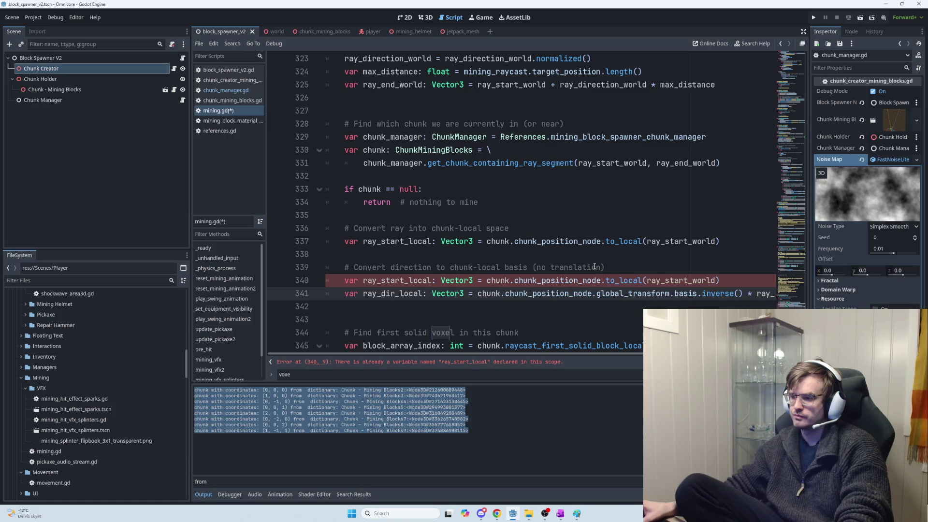
Delete the old duplicate ray_start_local comment, line and leftover blank line.
drag(736, 238, 331, 223)
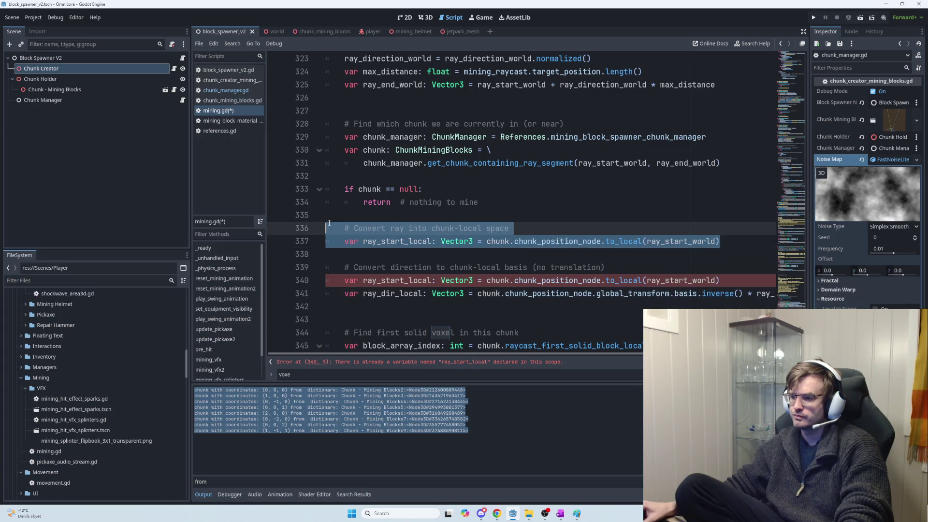
key(BackSpace)
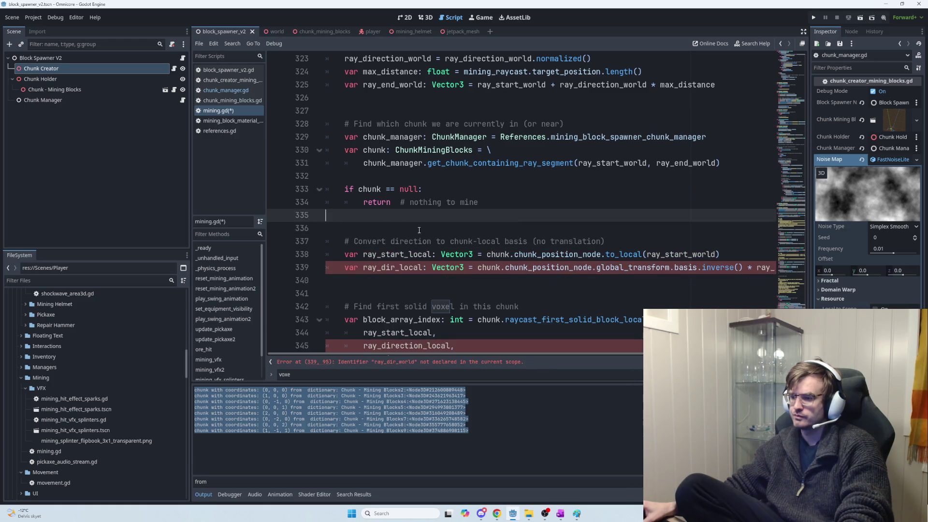
key(BackSpace)
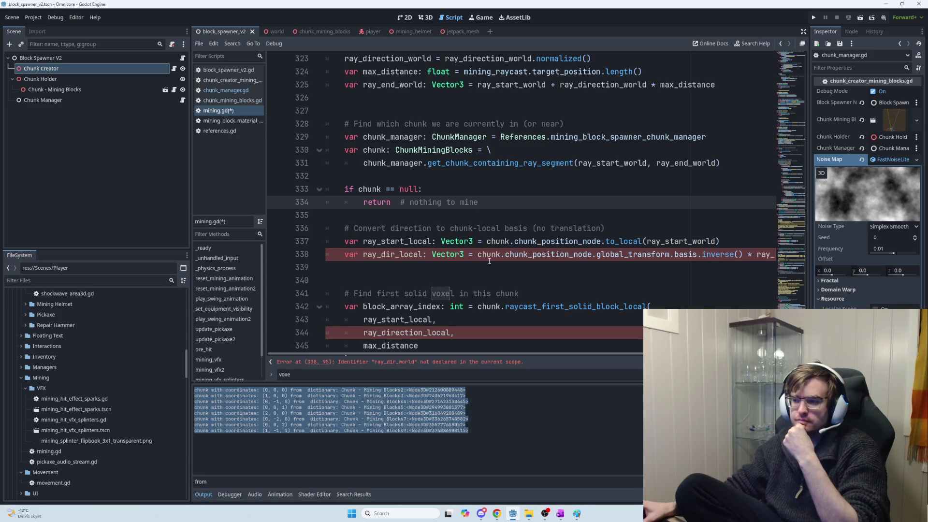
drag(570, 356, 638, 352)
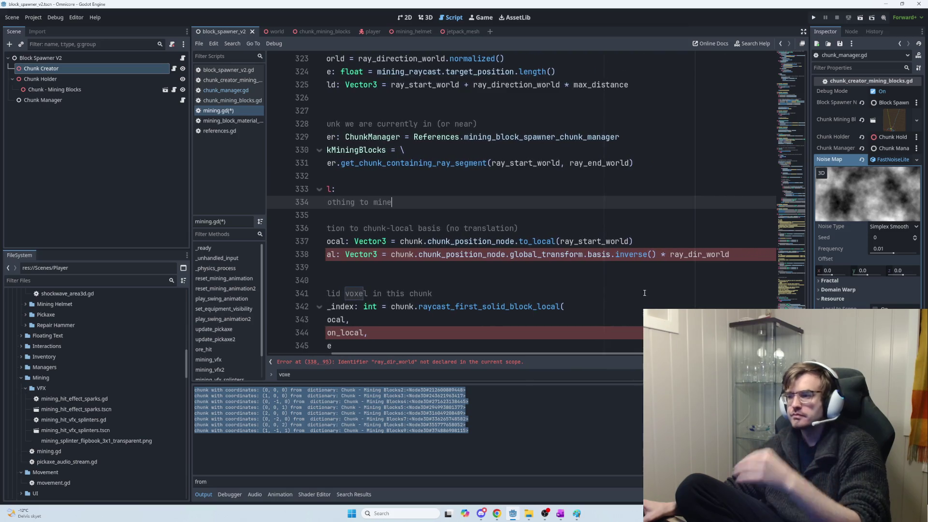
Change ray_dir_world to ray_direction_world and wrap the ray_dir_local line onto an indented continuation.
click(702, 254)
text(ect)
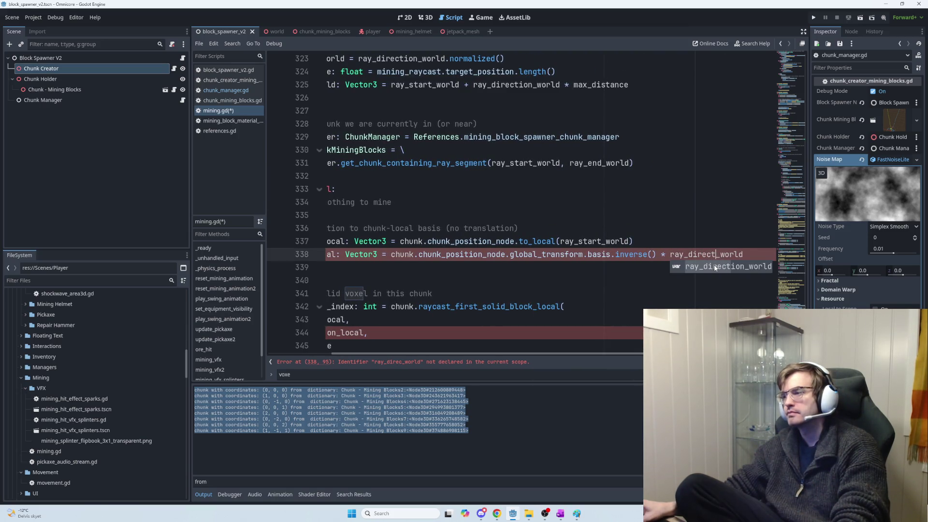
double_click(716, 267)
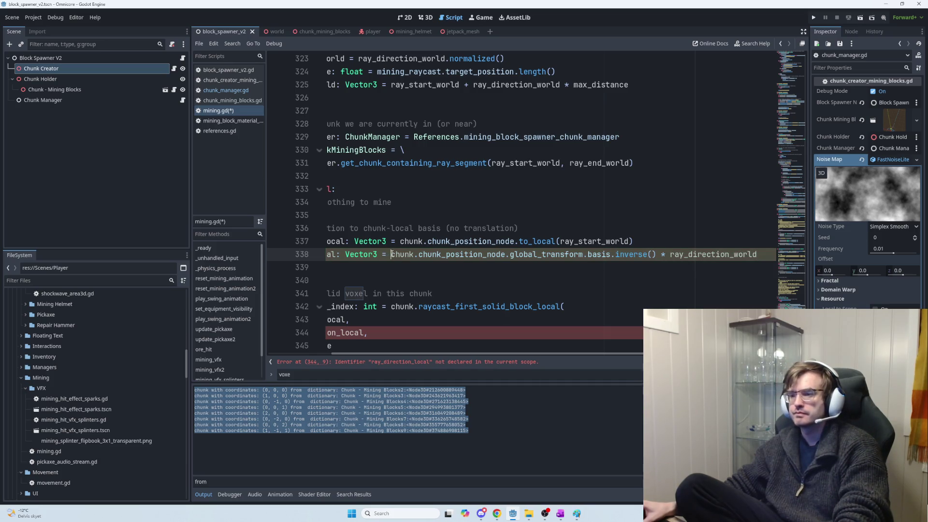
text(\)
key(Return)
key(Tab)
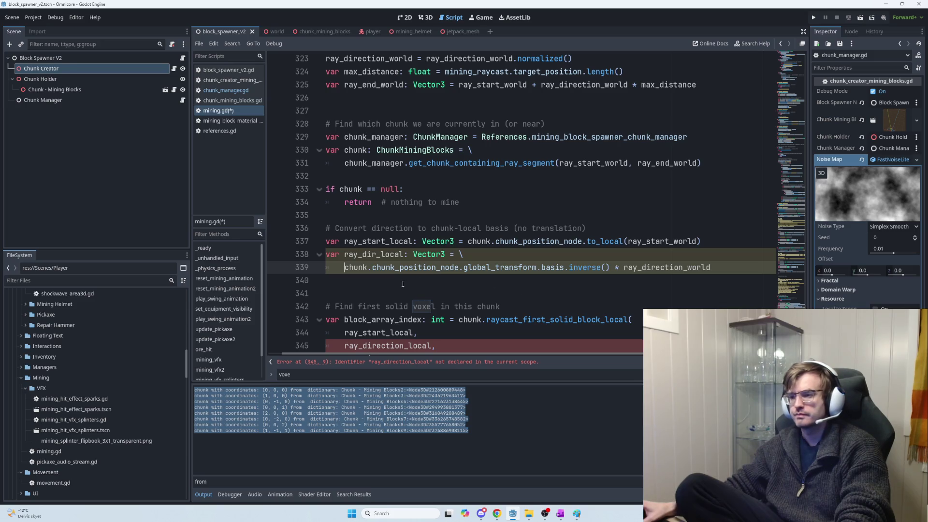
click(386, 286)
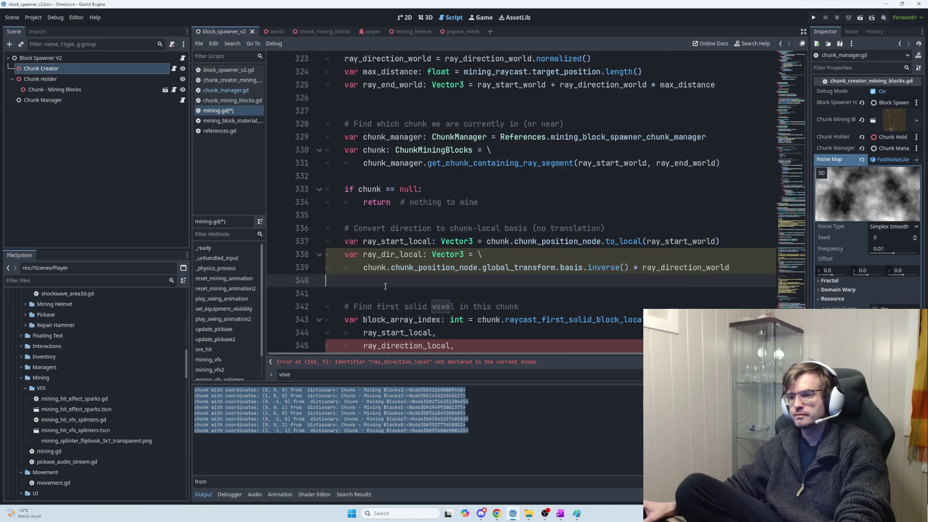
Copy ChatGPT's 'Then call your DDA' code block and bring Godot back to the front.
key(alt+Tab)
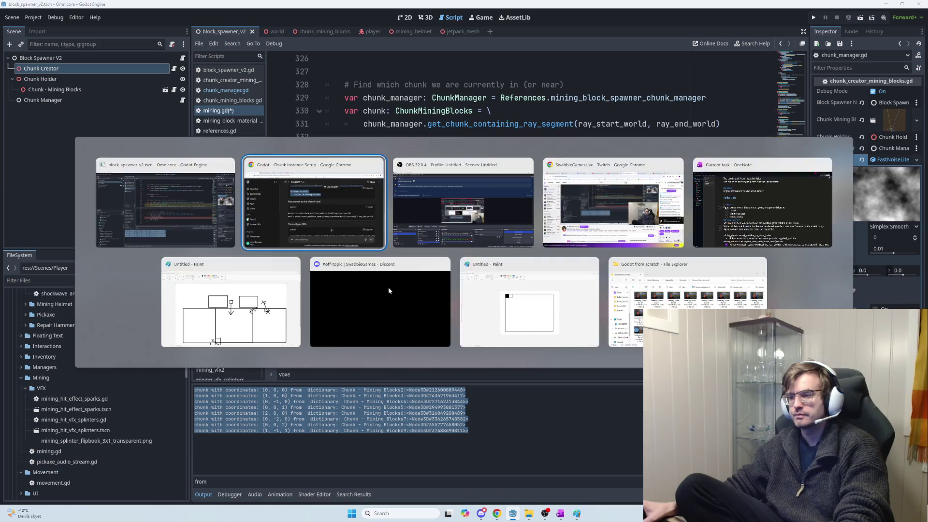
scroll(422, 290, down, 2)
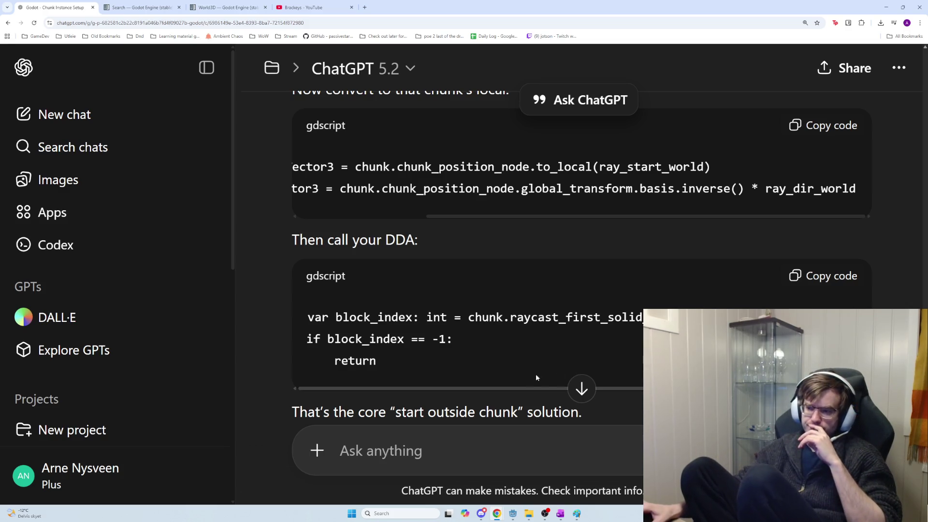
drag(472, 388, 612, 391)
click(816, 283)
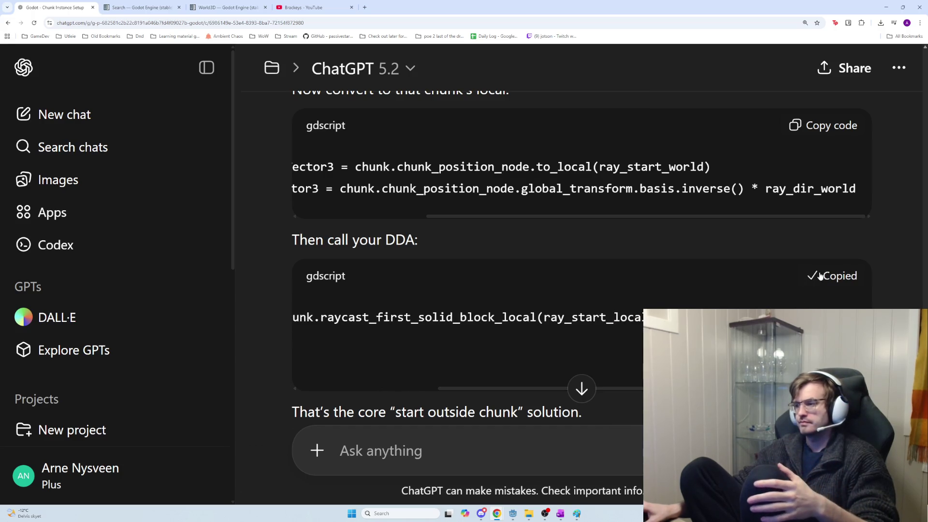
drag(482, 390, 357, 386)
key(alt+Tab)
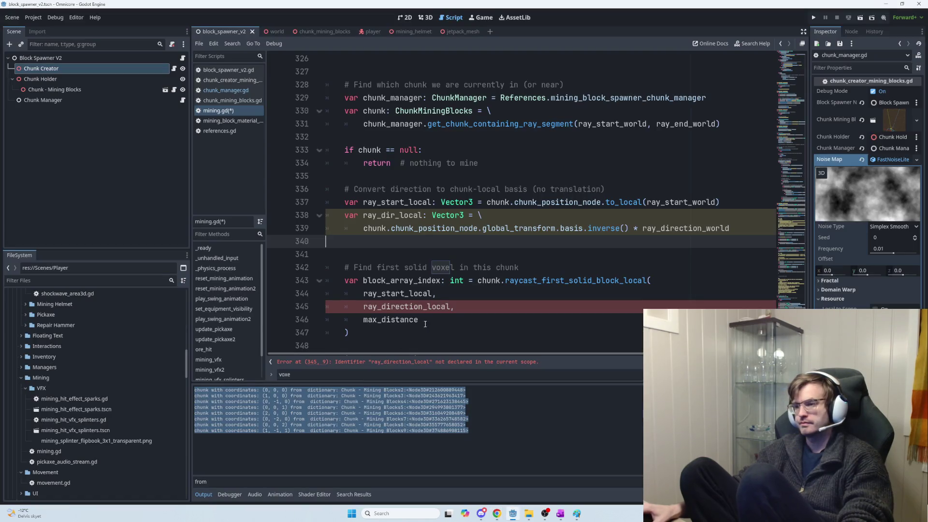
Paste the DDA call over the old raycast call and indent the block_index check beneath it.
click(468, 307)
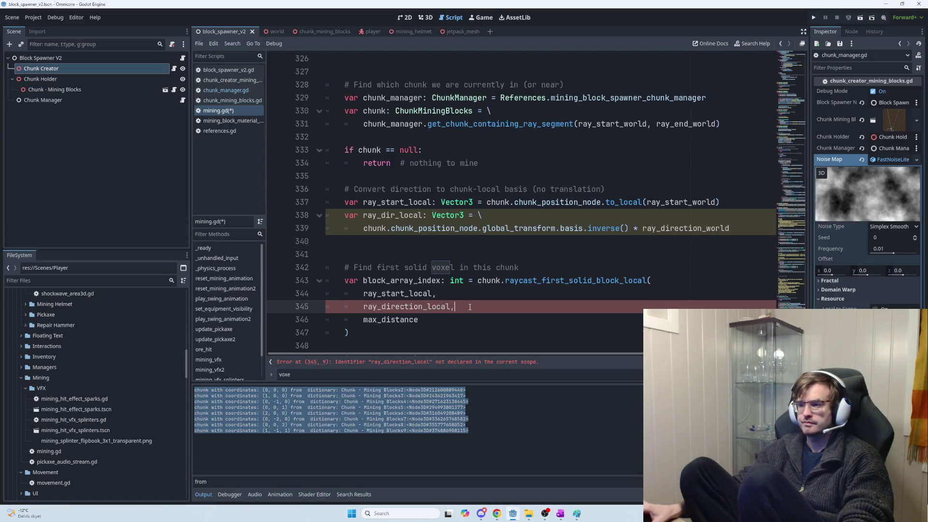
drag(352, 334, 341, 269)
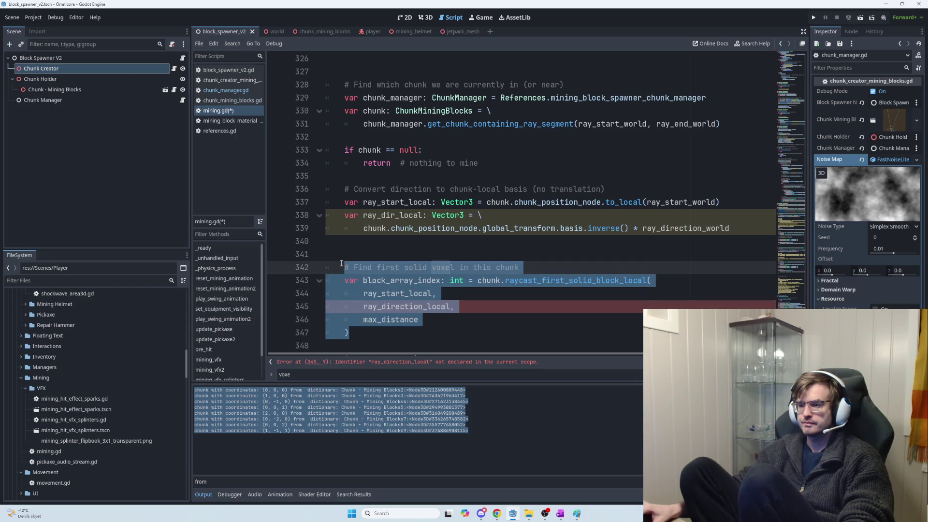
key(ctrl+v)
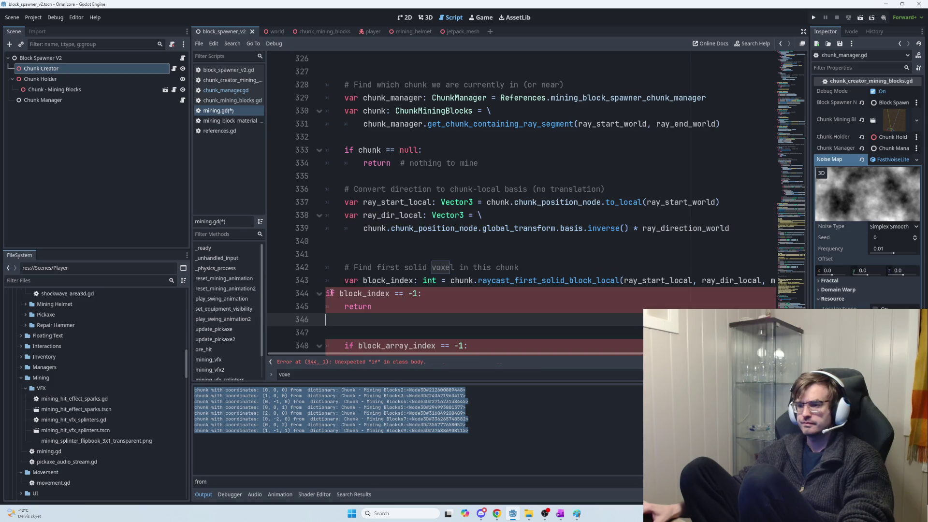
key(shift+Up)
key(shift+Up)
key(Tab)
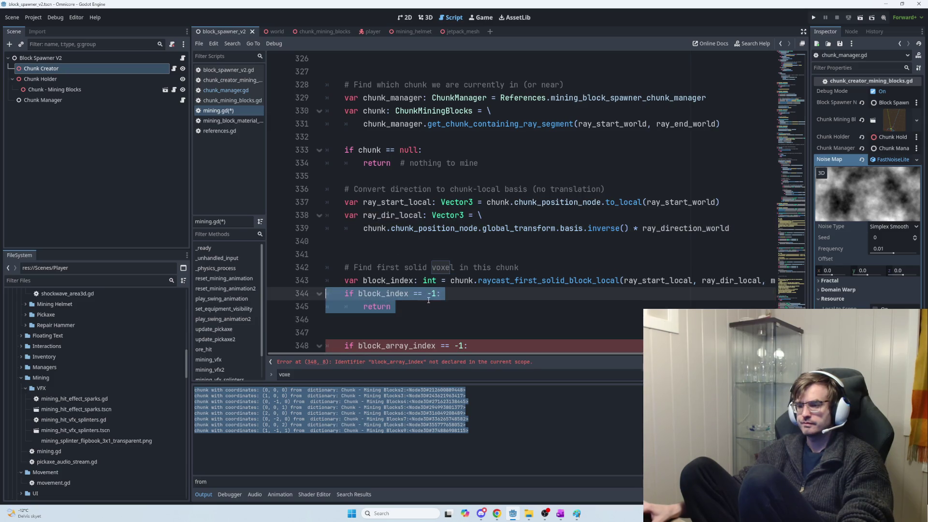
Delete the leftover block_array_index check and save mining.gd.
scroll(439, 303, down, 1)
scroll(439, 304, down, 1)
drag(446, 293, 419, 241)
key(BackSpace)
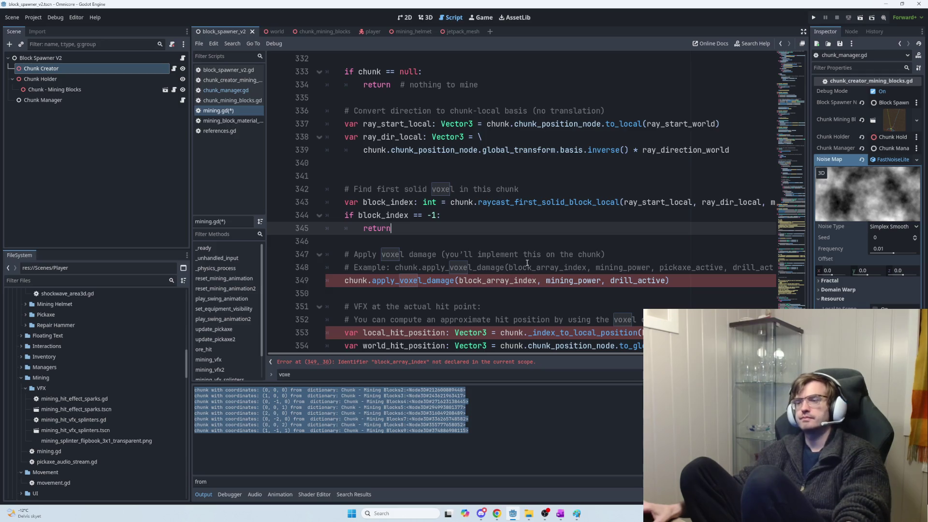
scroll(527, 263, down, 2)
key(ctrl+s)
Open the raycast_first_solid_block_local definition in chunk_mining_blocks.gd.
scroll(579, 245, up, 2)
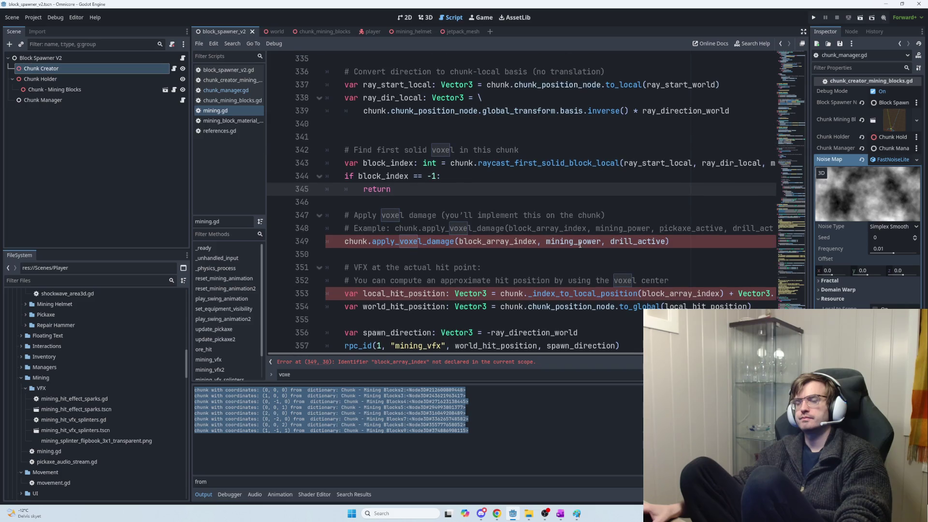
click(453, 219)
drag(453, 218, 363, 216)
double_click(557, 204)
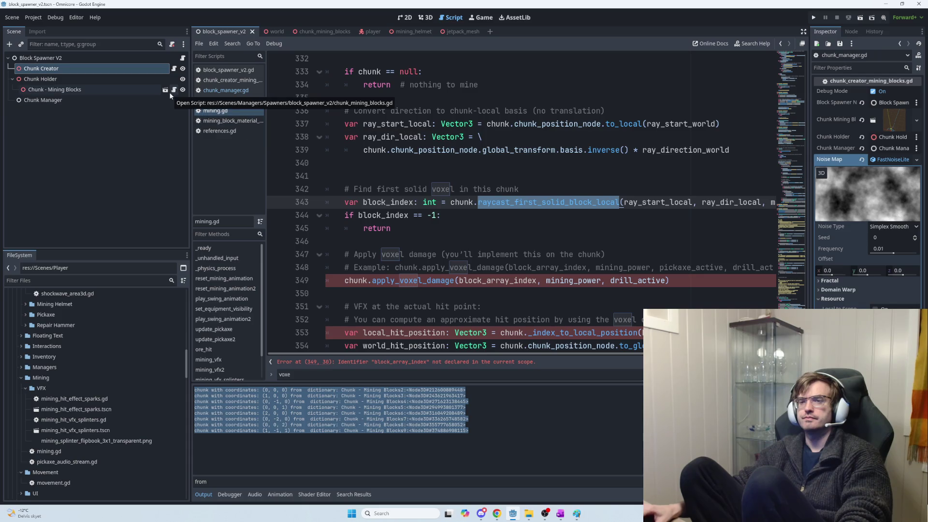
click(170, 92)
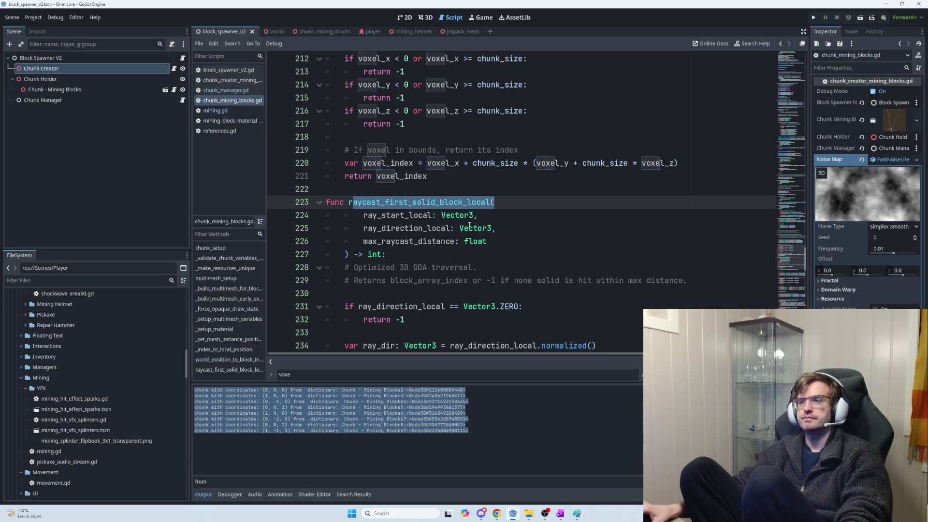
Paste the copied snippet into the Find bar, then clear the search text.
mouse_move(470, 226)
scroll(470, 226, down, 1)
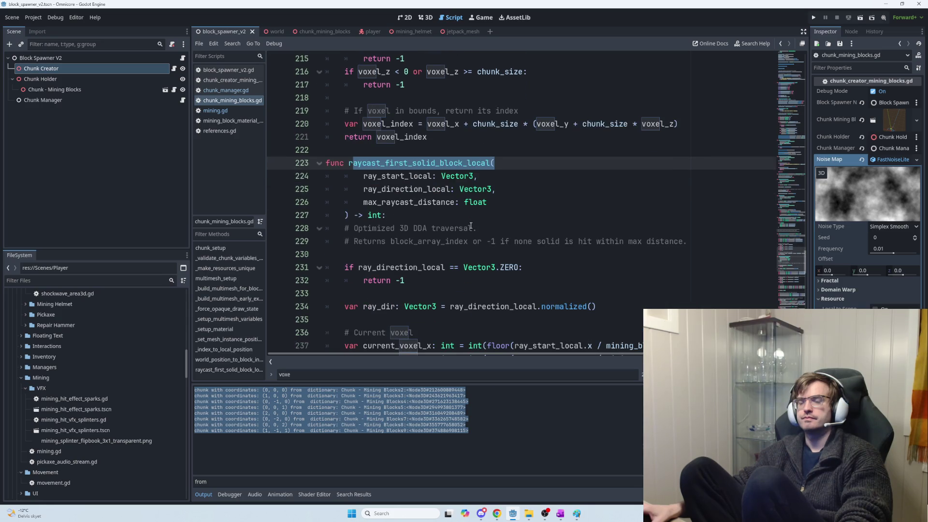
key(ctrl+v)
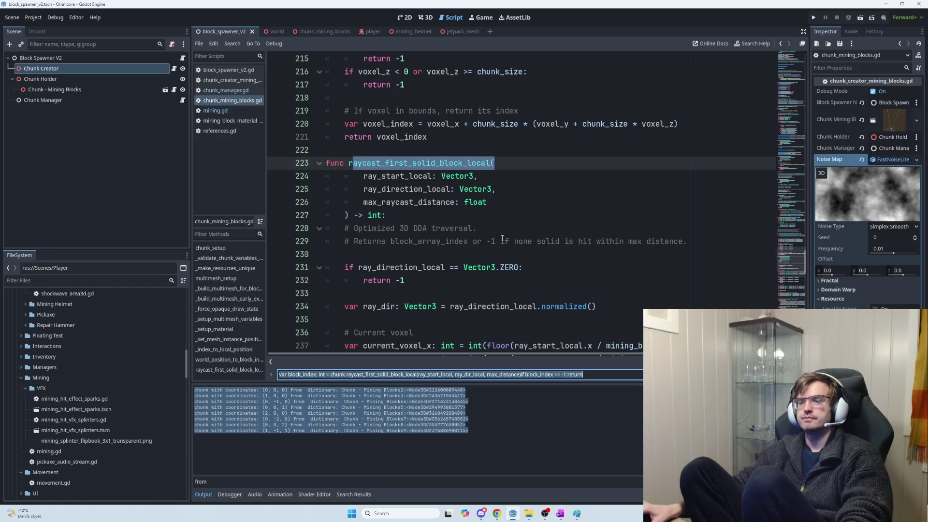
key(BackSpace)
scroll(503, 238, down, 3)
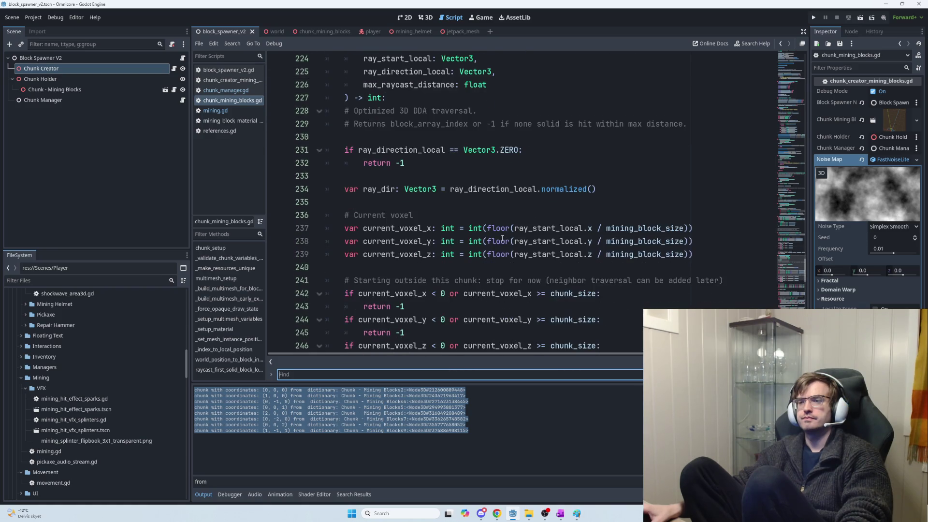
Review the raycast's zero-direction check and its three out-of-bounds start-voxel checks.
click(450, 165)
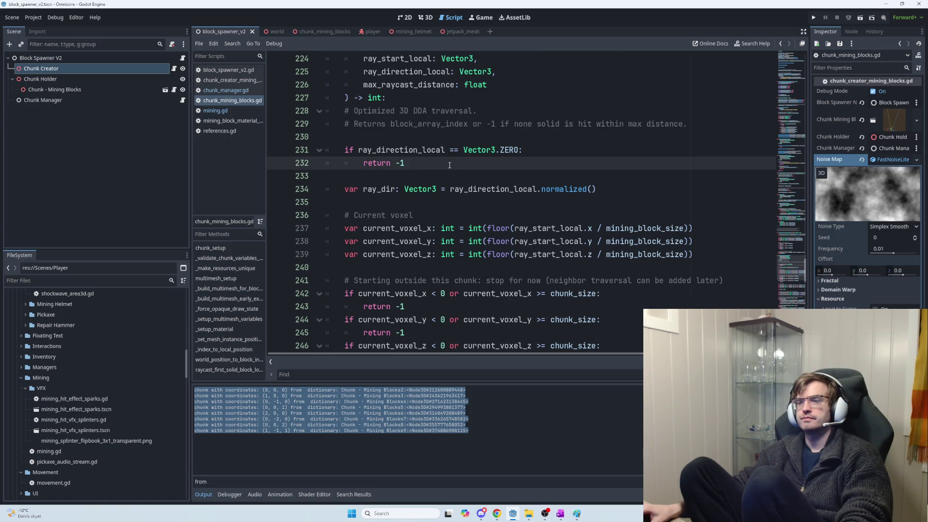
drag(440, 164, 345, 150)
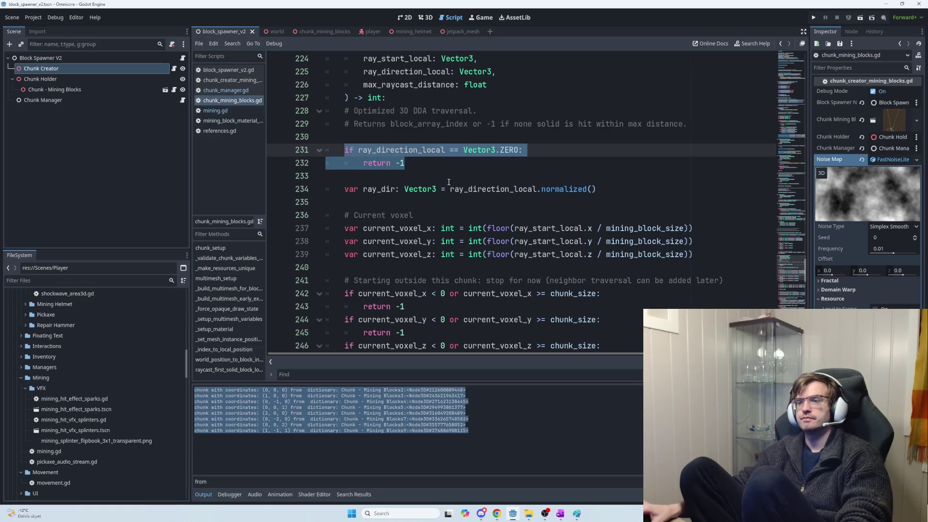
scroll(449, 192, down, 1)
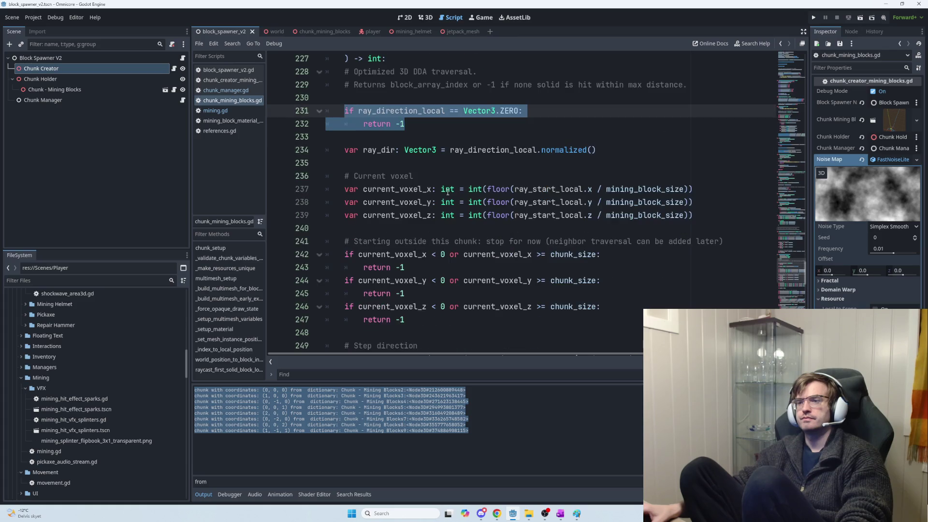
scroll(448, 191, down, 1)
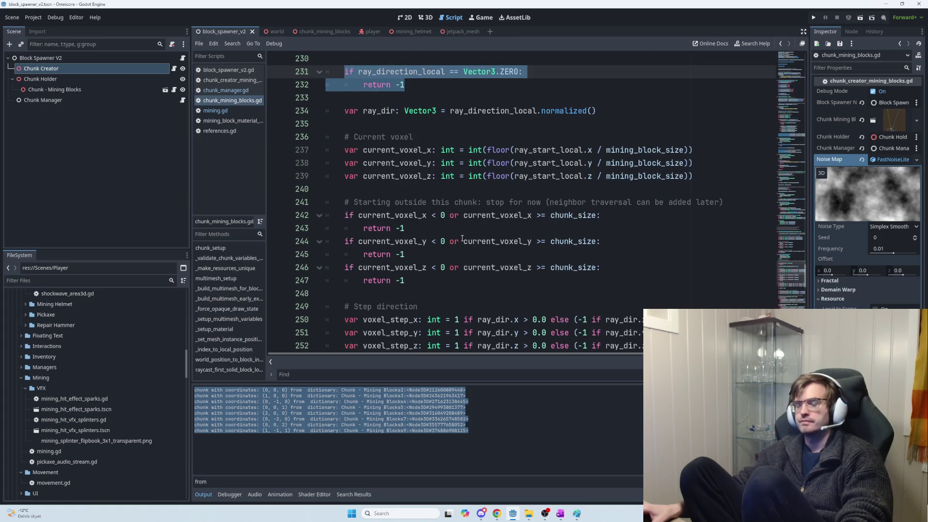
mouse_move(441, 285)
mouse_down()
mouse_move(426, 285)
mouse_move(339, 206)
mouse_move(340, 216)
mouse_up()
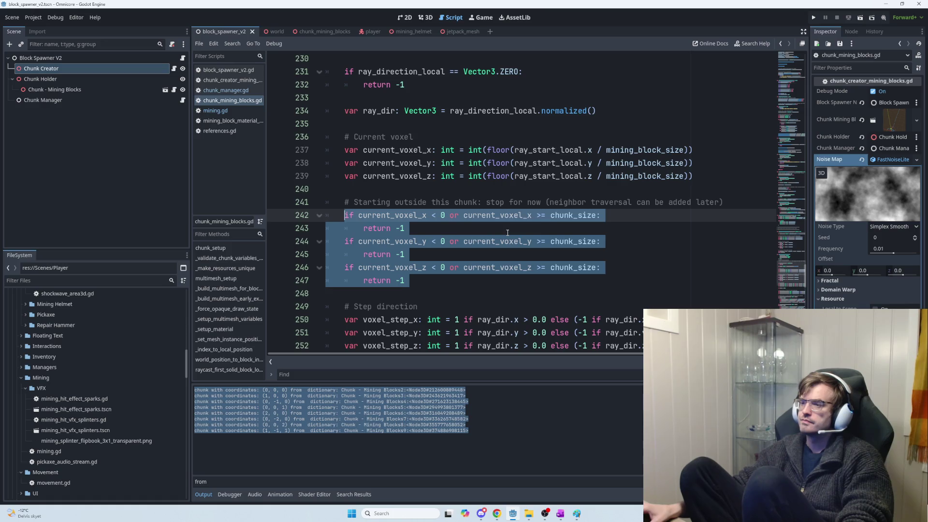
scroll(508, 233, down, 3)
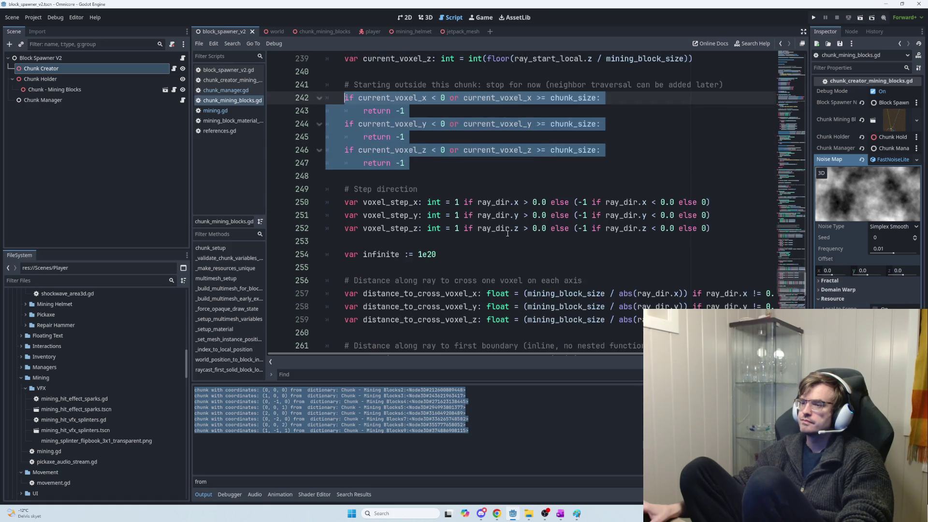
scroll(507, 234, up, 2)
key(alt+Tab)
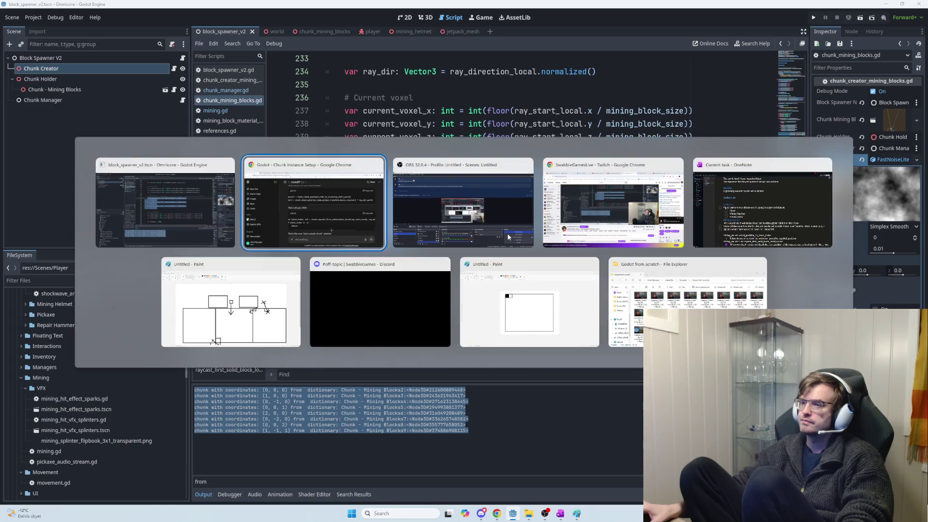
Read ChatGPT's 'One warning (important)' advice about out-of-bounds start voxels, then return to Godot.
scroll(520, 244, down, 5)
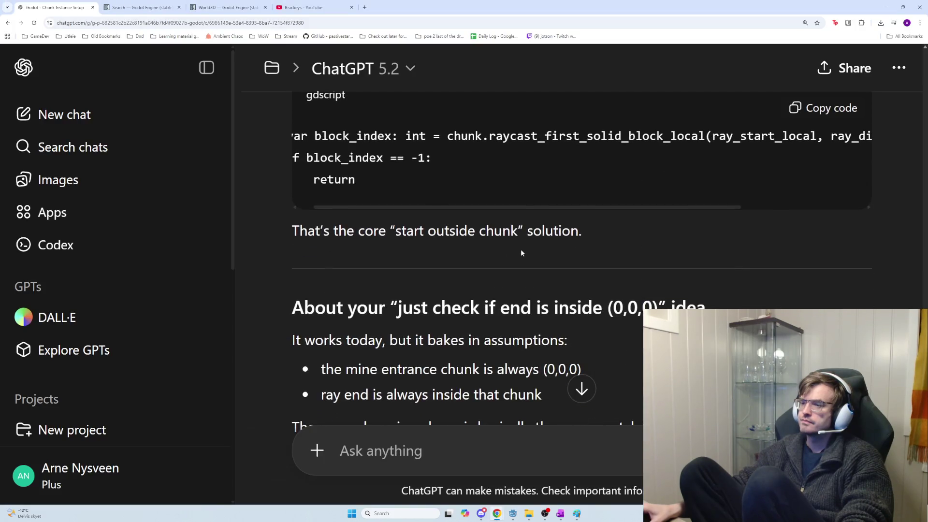
scroll(522, 251, down, 2)
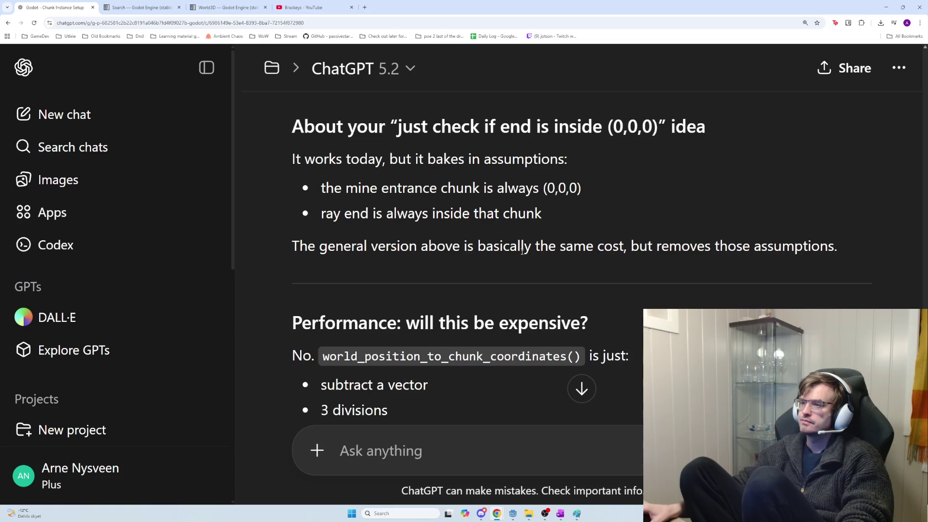
scroll(522, 251, down, 4)
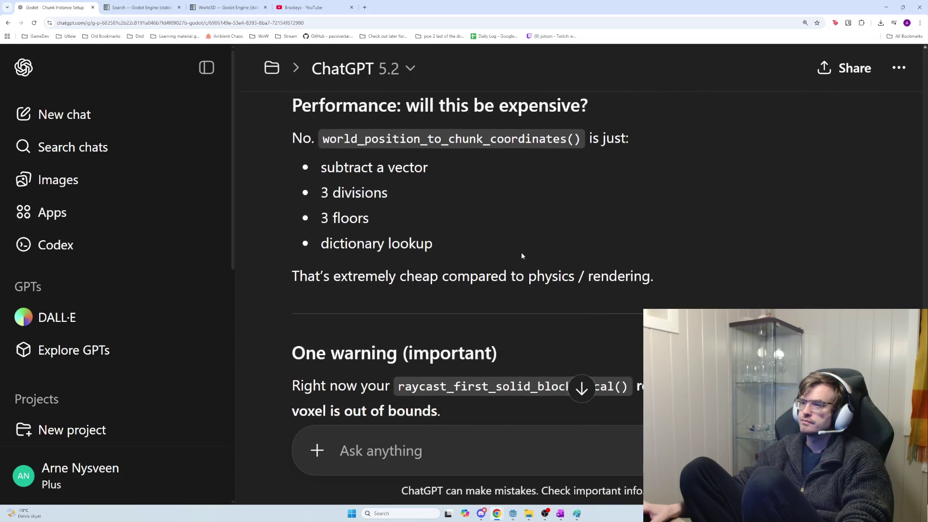
scroll(522, 255, down, 5)
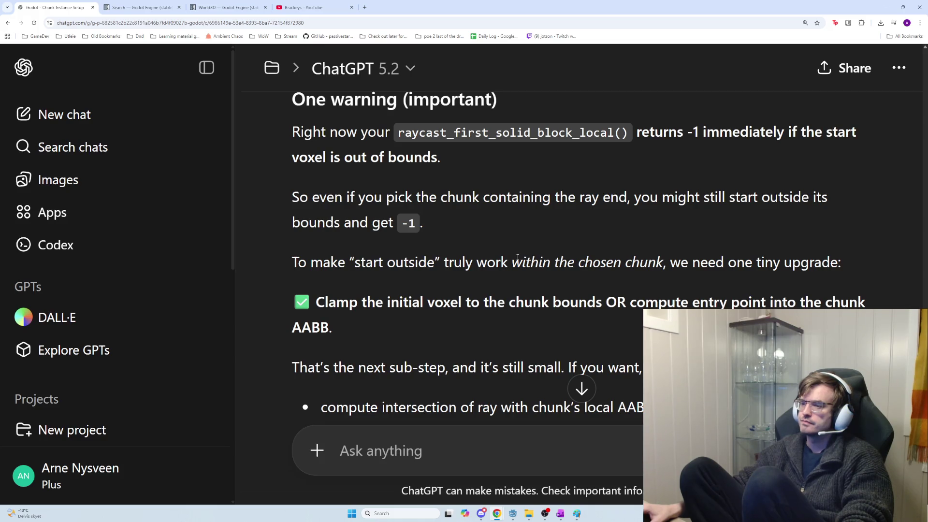
scroll(517, 257, down, 1)
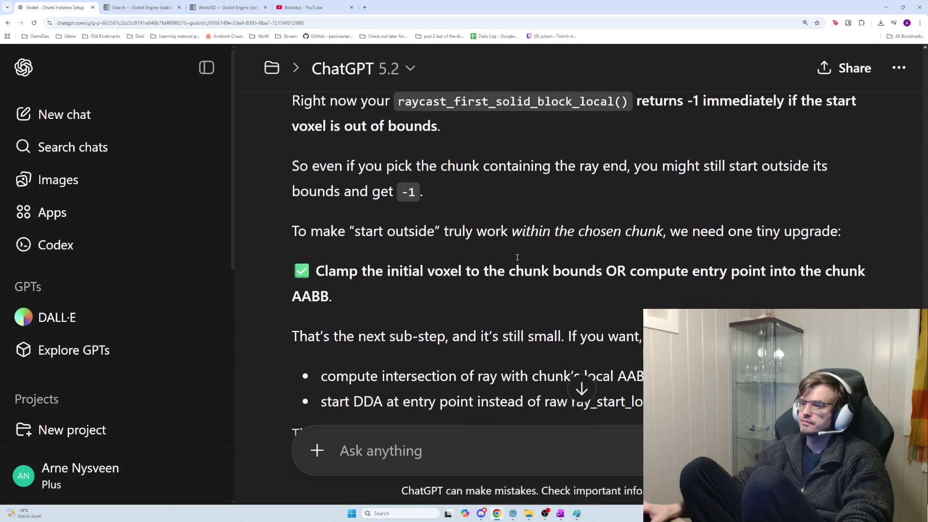
scroll(516, 259, down, 2)
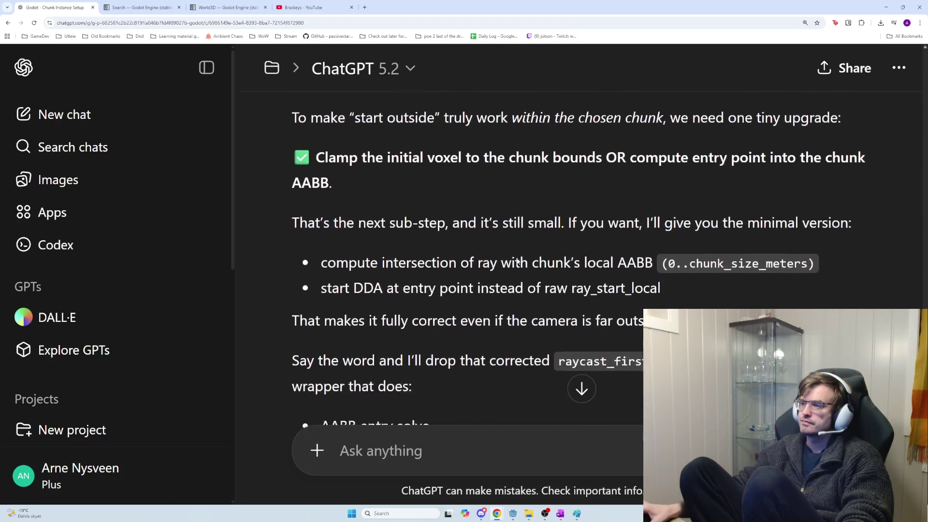
key(alt+Tab)
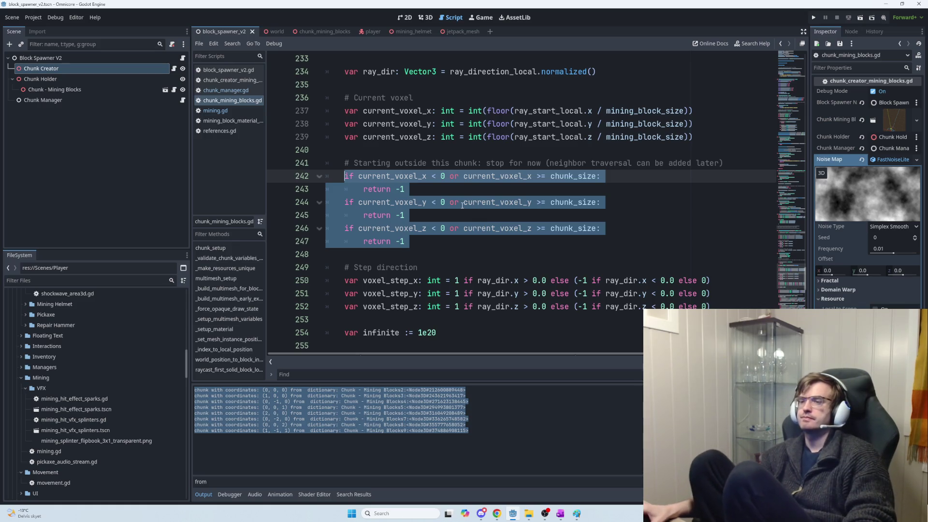
Delete lines 241–247: the outside-chunk comment, its three return -1 checks, and the leftover blank lines.
scroll(489, 215, down, 3)
scroll(498, 220, up, 1)
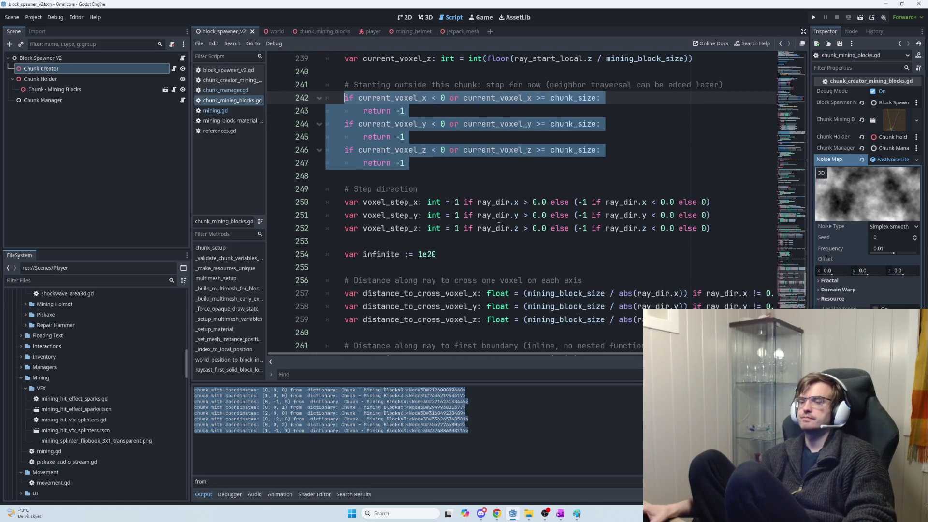
scroll(483, 211, up, 1)
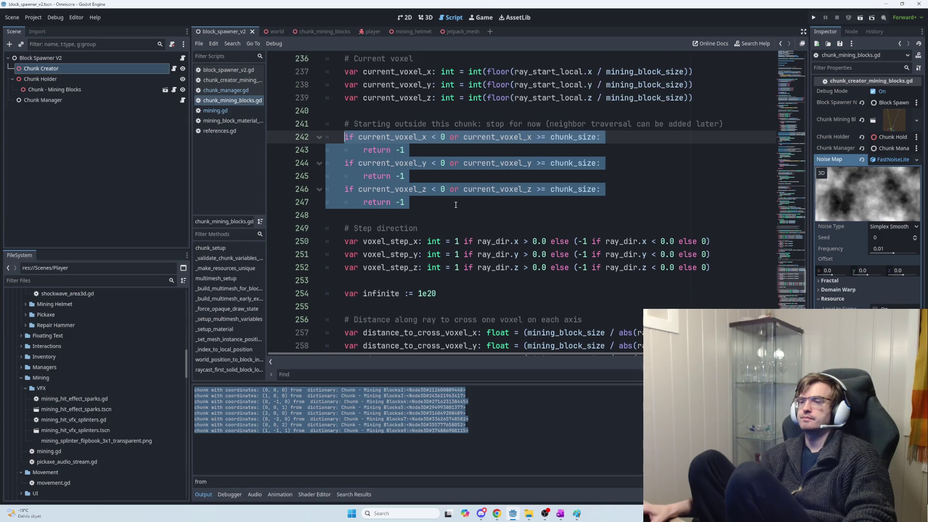
drag(455, 202, 344, 125)
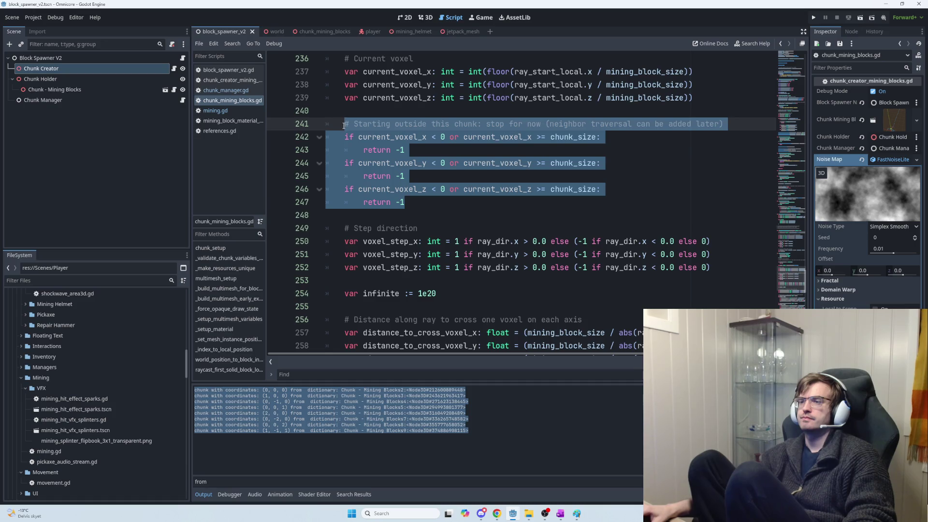
key(Delete)
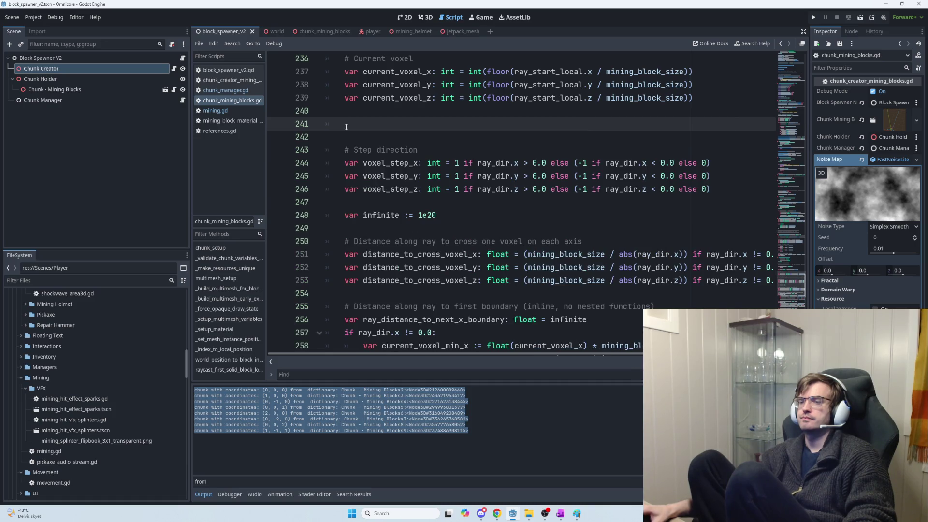
key(BackSpace)
key(BackSpace)
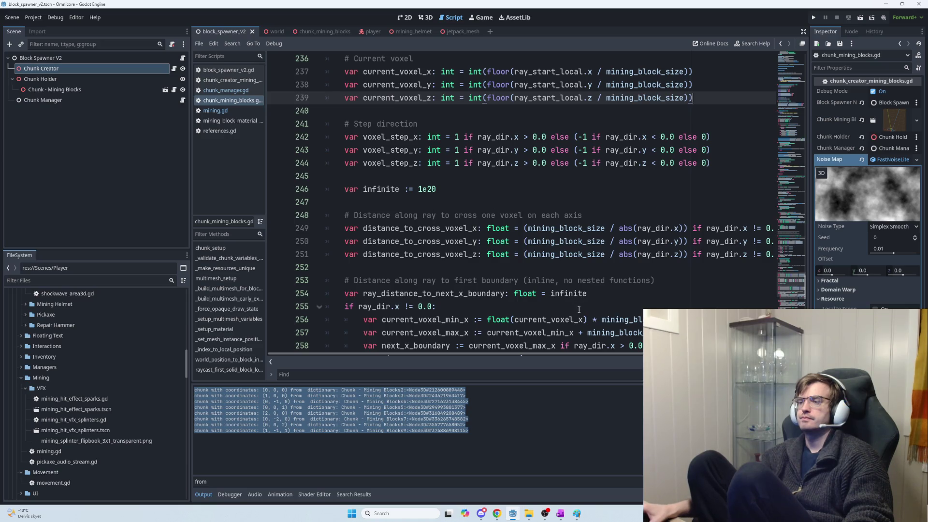
mouse_move(563, 356)
mouse_down()
mouse_move(599, 355)
mouse_move(516, 348)
mouse_up()
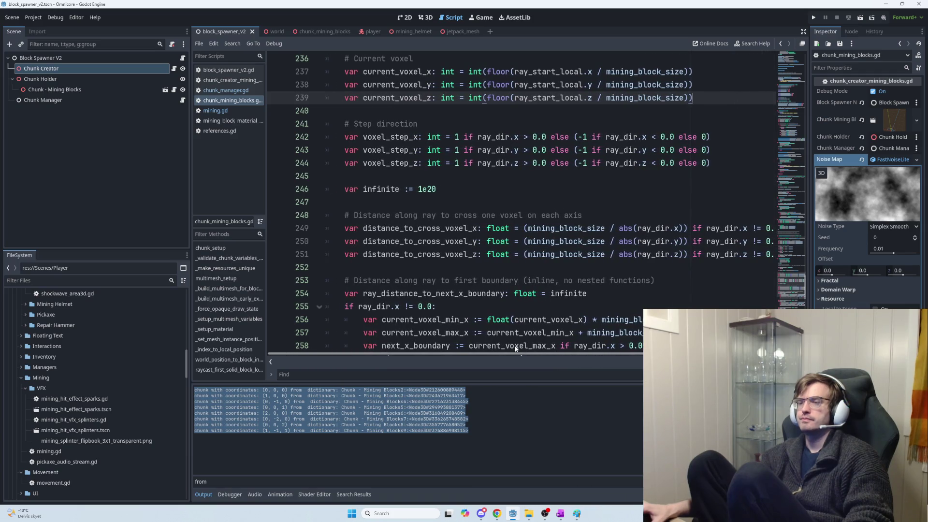
scroll(515, 290, up, 3)
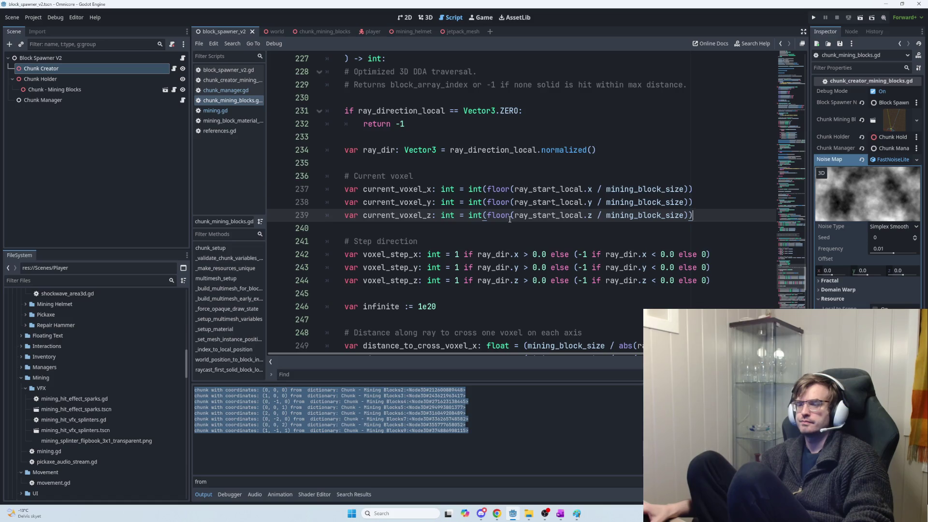
mouse_move(512, 222)
scroll(464, 235, down, 2)
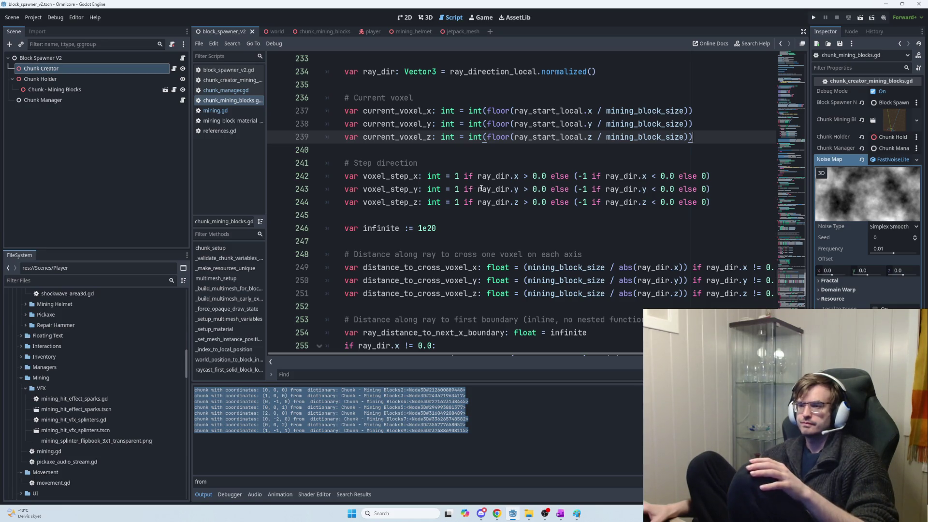
scroll(482, 189, down, 2)
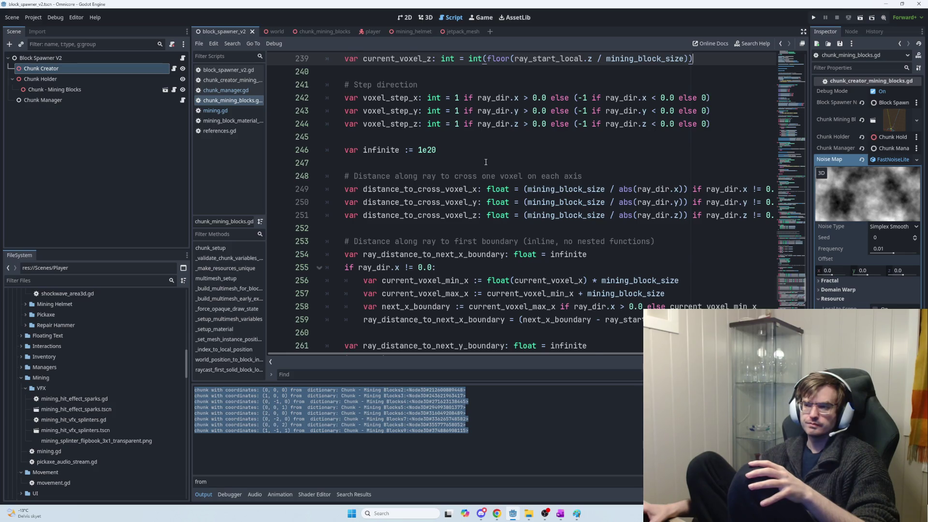
scroll(486, 162, up, 1)
scroll(486, 162, up, 1)
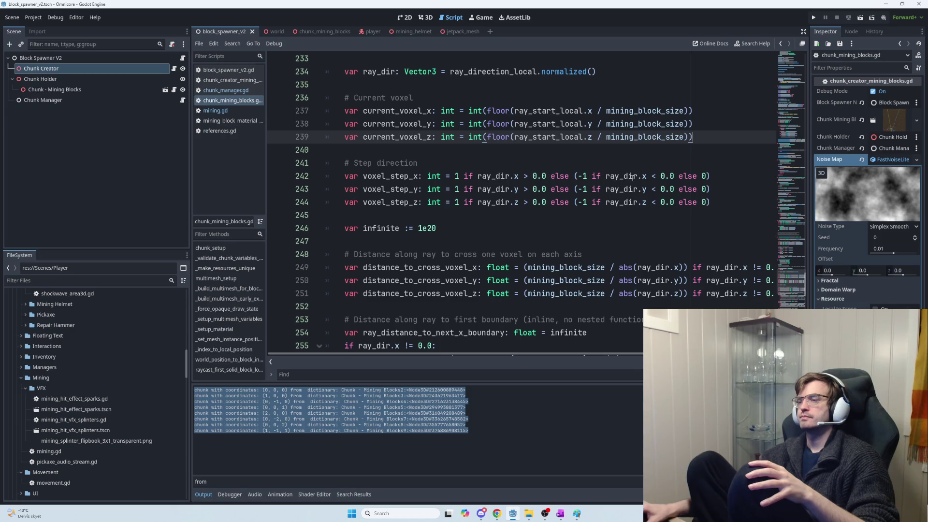
scroll(441, 229, down, 2)
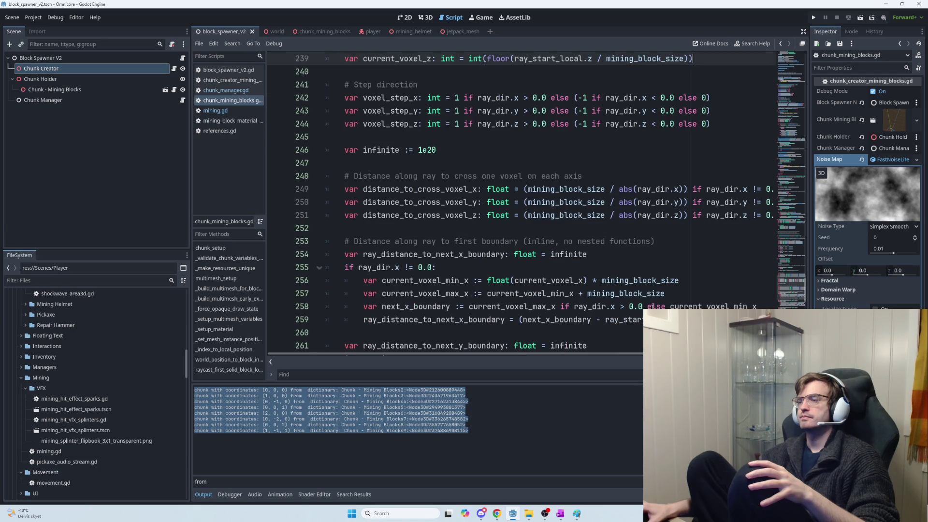
scroll(474, 250, down, 1)
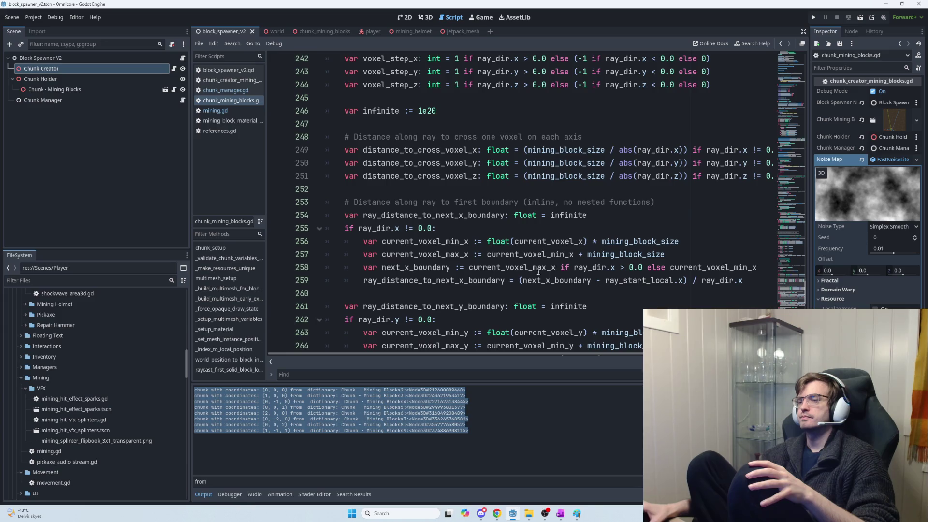
scroll(474, 250, down, 1)
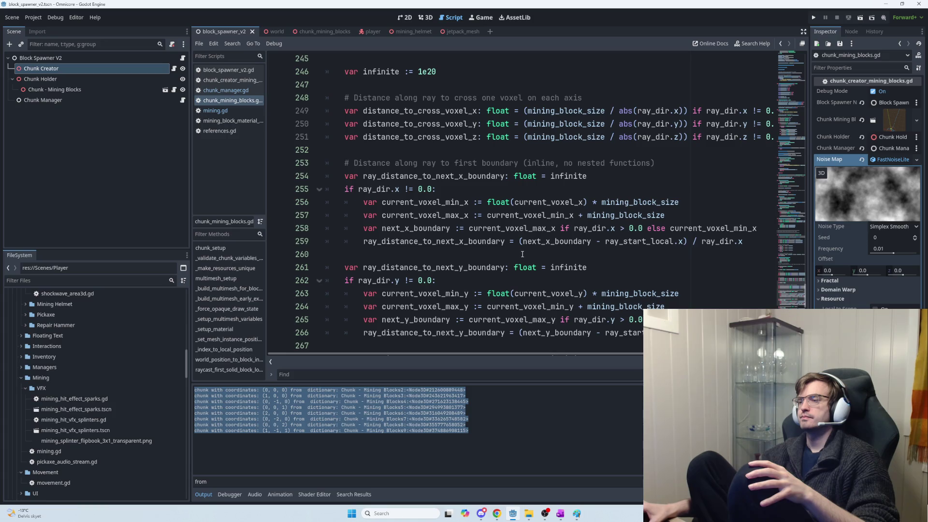
scroll(523, 255, down, 3)
scroll(524, 253, down, 3)
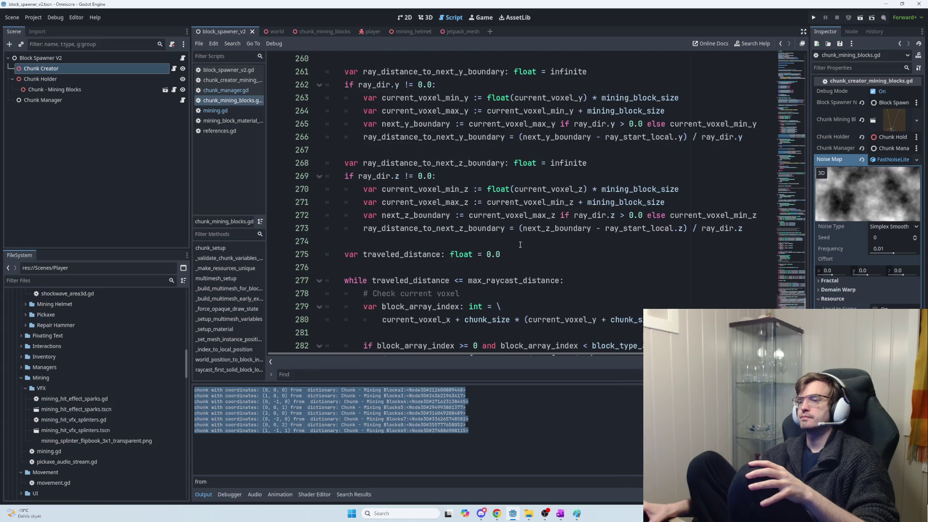
scroll(512, 249, down, 1)
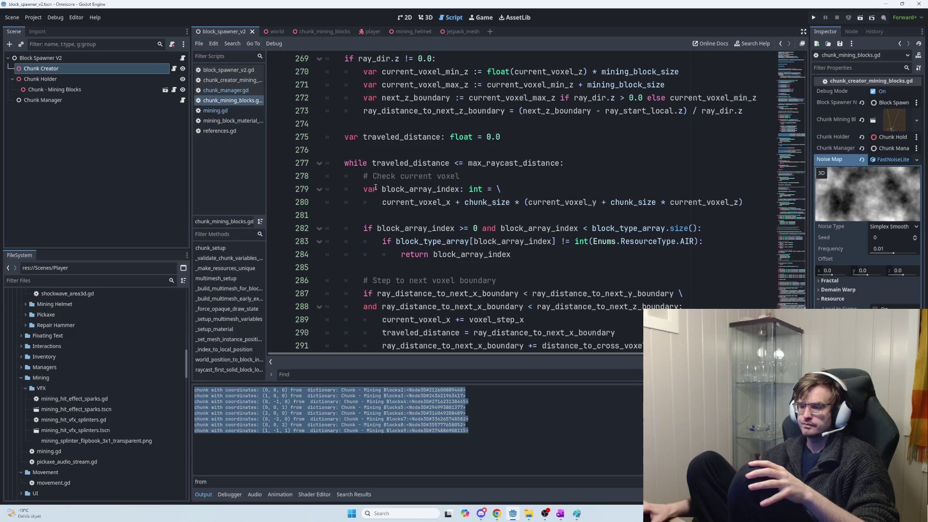
mouse_move(366, 189)
mouse_down()
mouse_move(560, 207)
mouse_move(753, 203)
mouse_up()
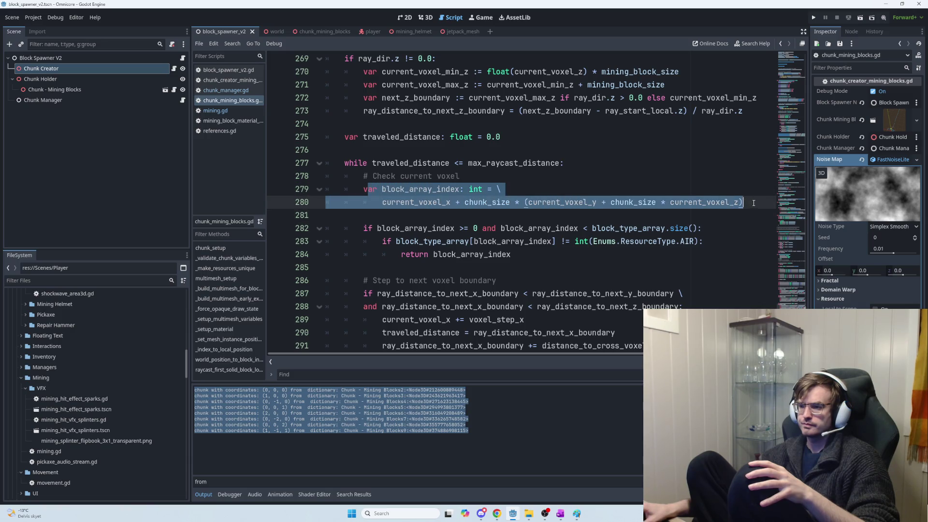
click(578, 251)
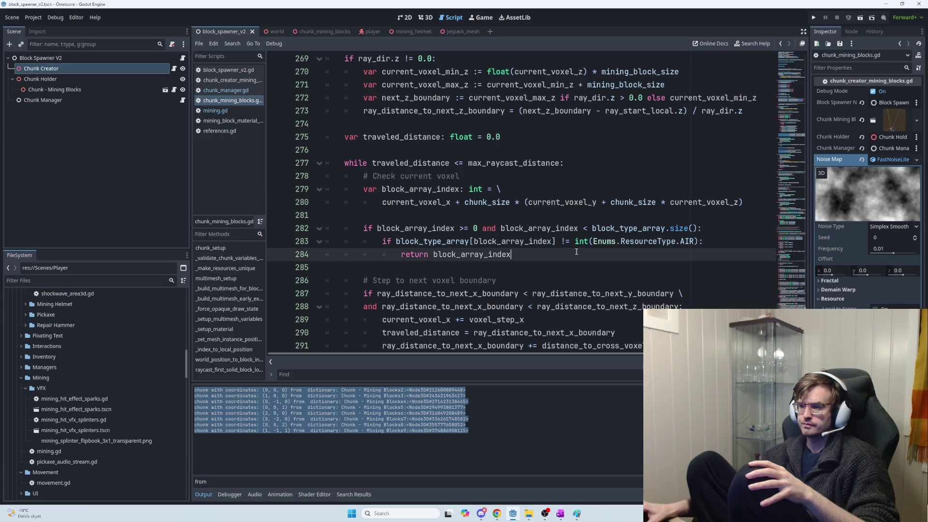
mouse_move(548, 254)
mouse_down()
mouse_move(411, 241)
mouse_move(368, 226)
mouse_up()
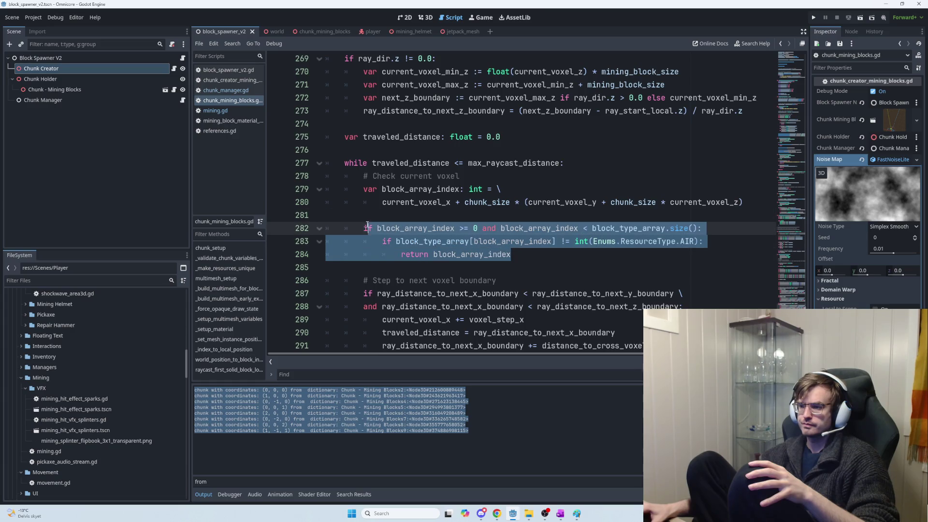
scroll(439, 249, down, 1)
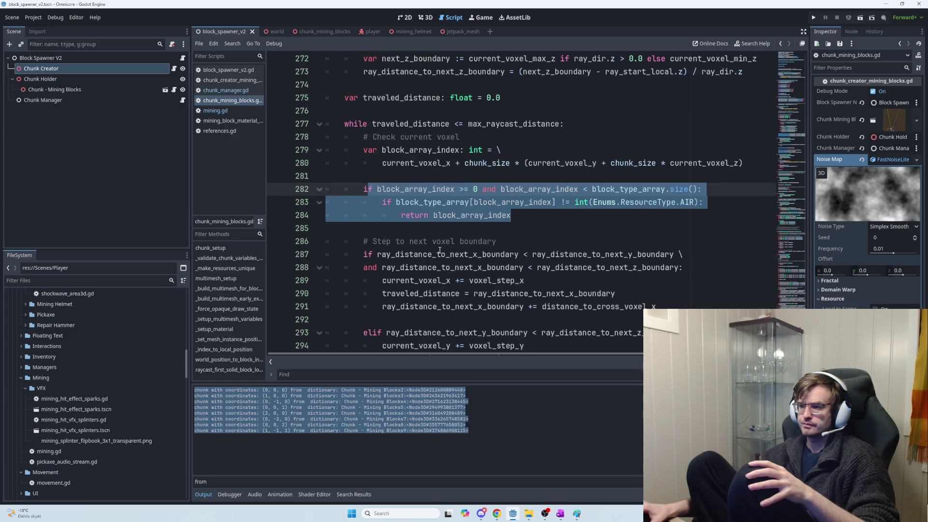
click(489, 242)
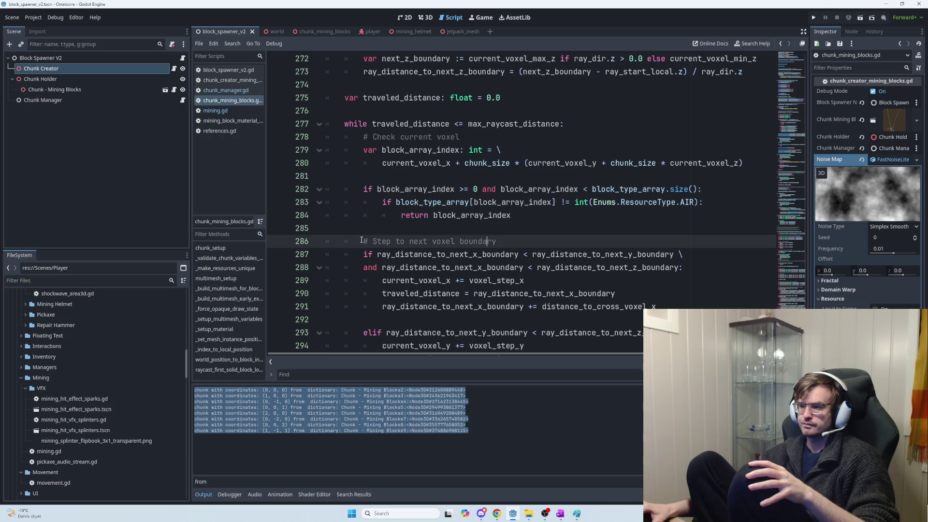
mouse_move(362, 241)
mouse_down()
mouse_move(497, 244)
mouse_move(510, 215)
mouse_move(367, 198)
mouse_move(361, 188)
mouse_up()
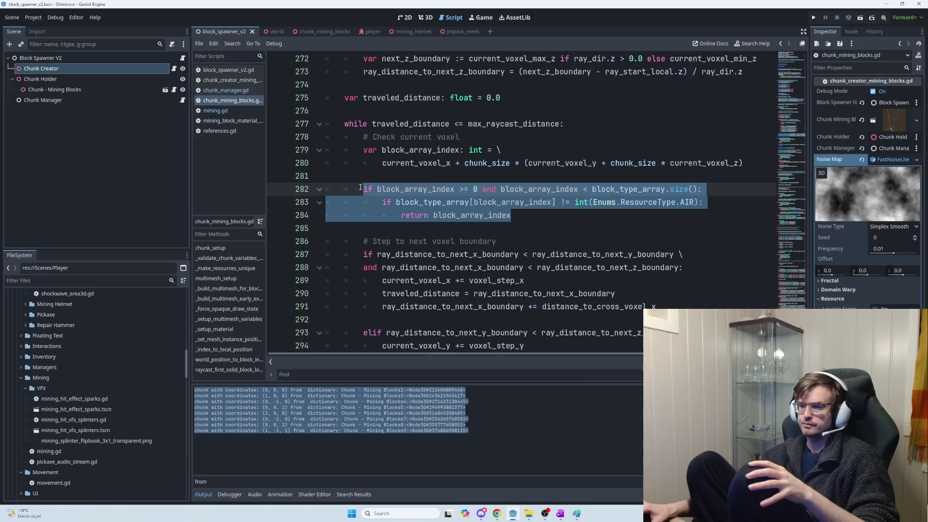
scroll(378, 192, up, 1)
mouse_move(364, 190)
mouse_down()
mouse_move(649, 210)
mouse_move(749, 206)
mouse_up()
click(756, 203)
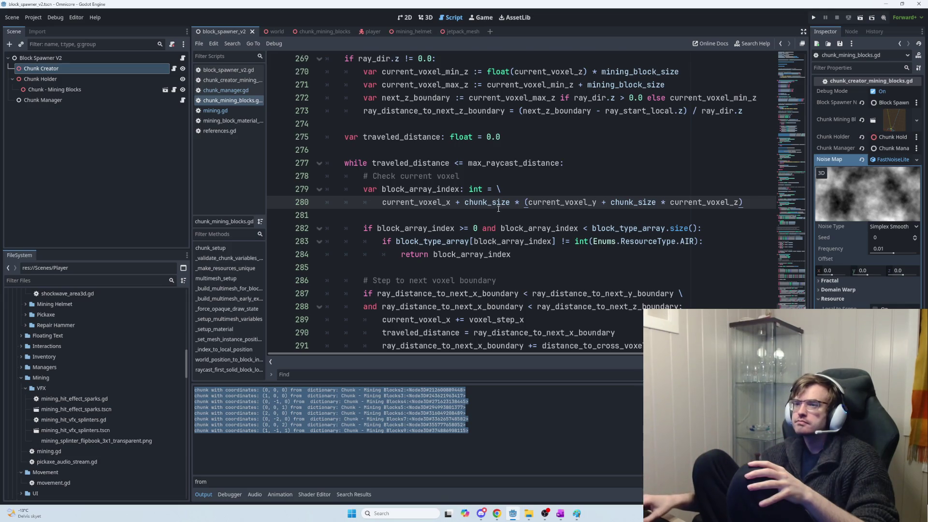
scroll(498, 208, up, 4)
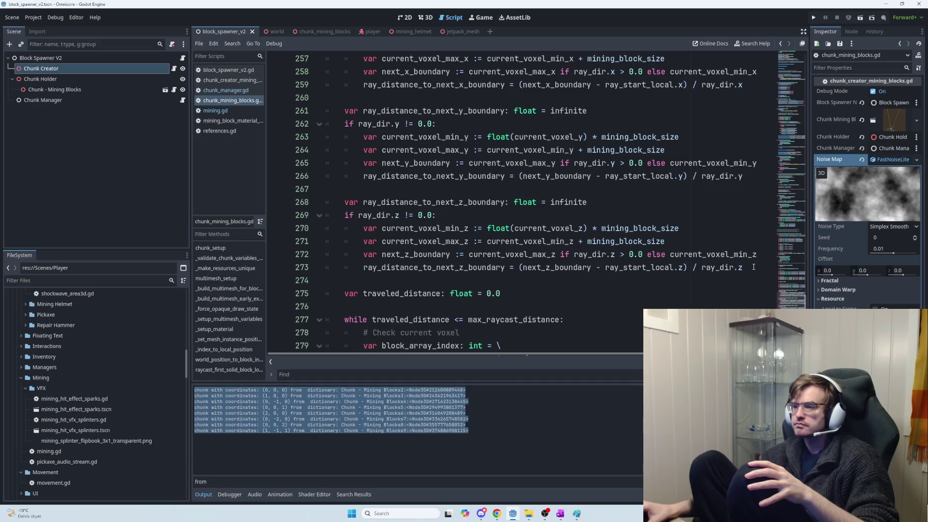
scroll(725, 271, up, 1)
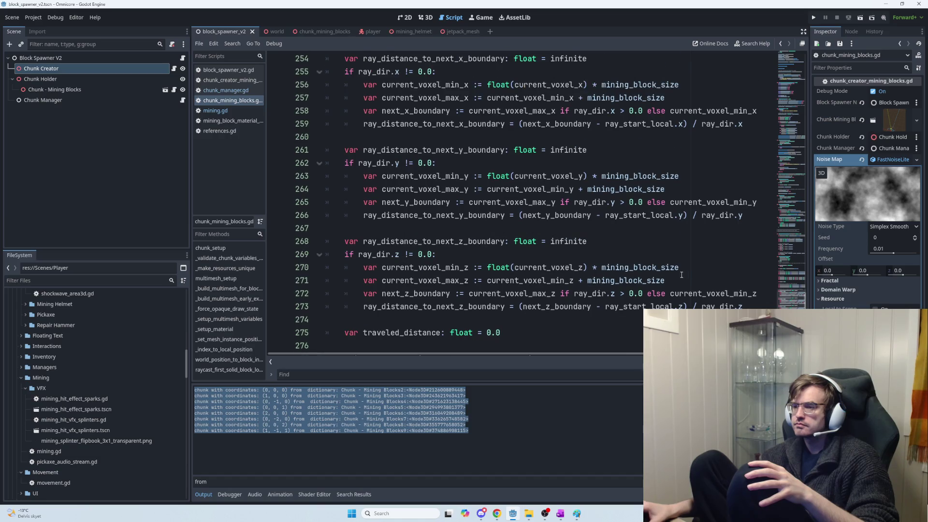
scroll(590, 288, up, 1)
scroll(591, 289, down, 2)
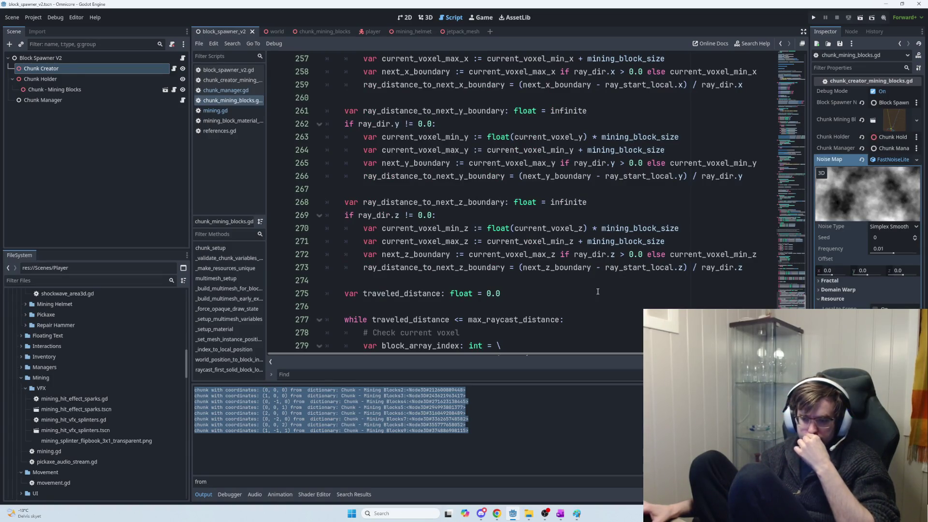
scroll(597, 292, down, 1)
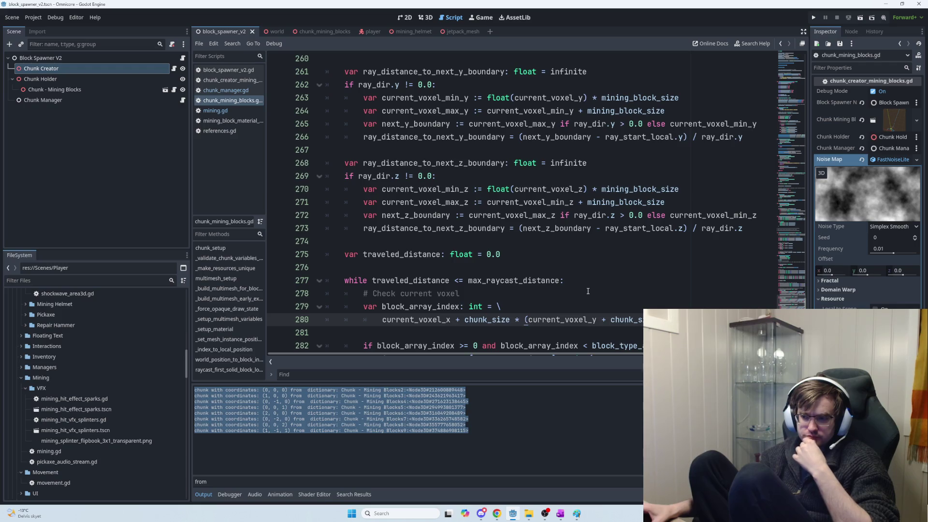
scroll(588, 291, down, 2)
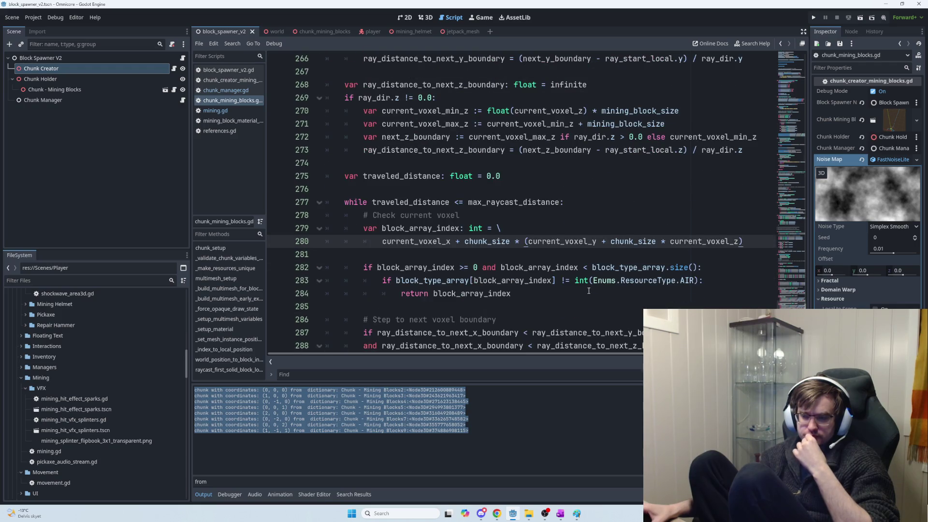
scroll(589, 291, up, 2)
scroll(589, 290, up, 3)
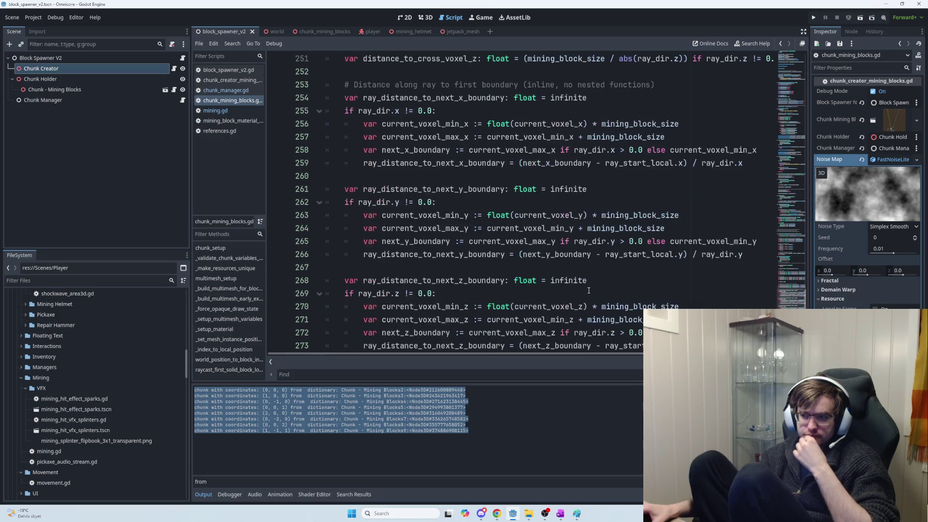
scroll(588, 290, up, 3)
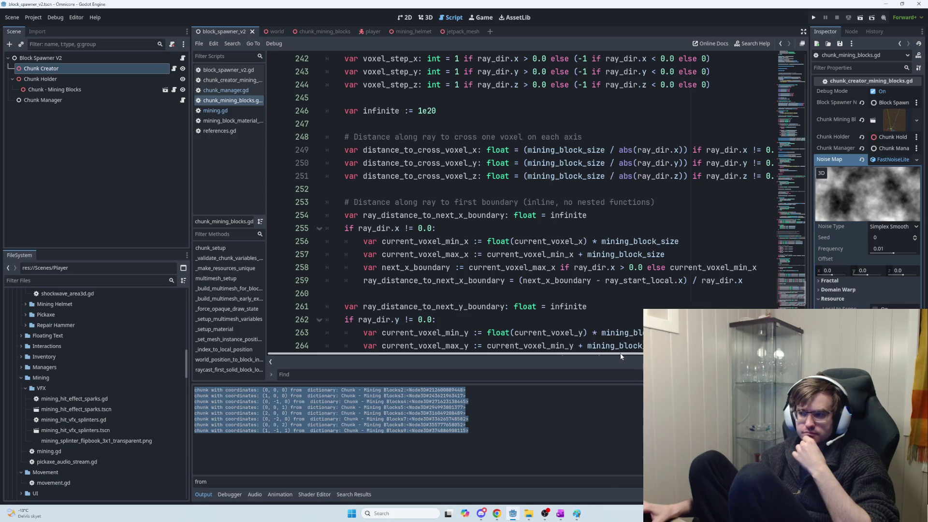
mouse_move(624, 355)
mouse_down()
mouse_move(684, 355)
mouse_move(621, 355)
mouse_up()
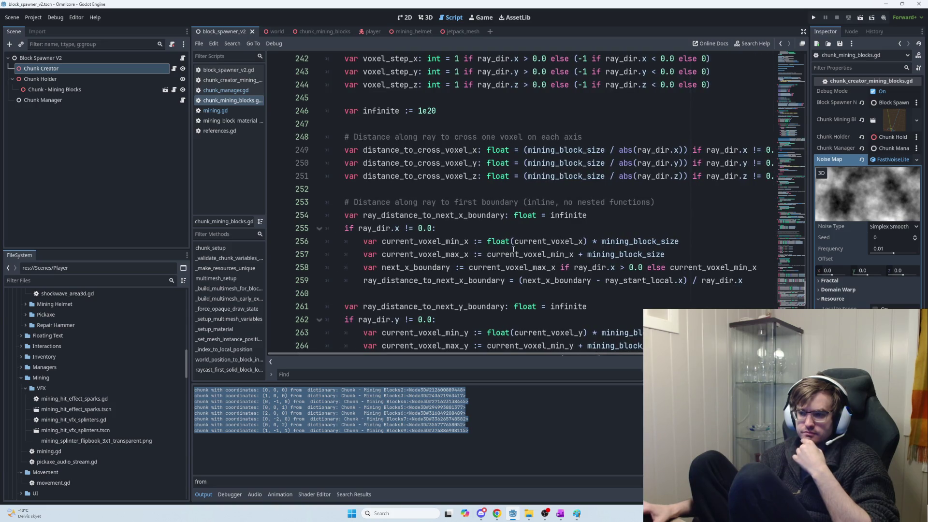
scroll(515, 250, down, 1)
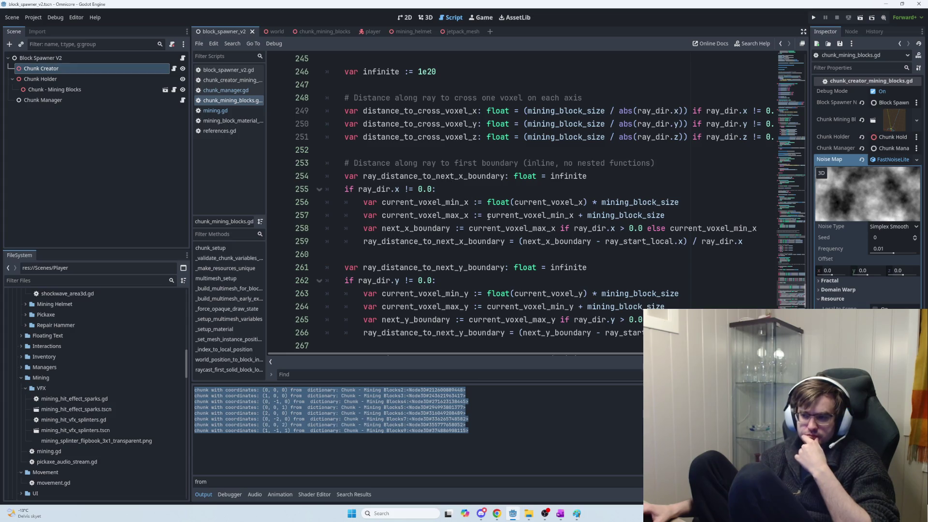
mouse_move(503, 231)
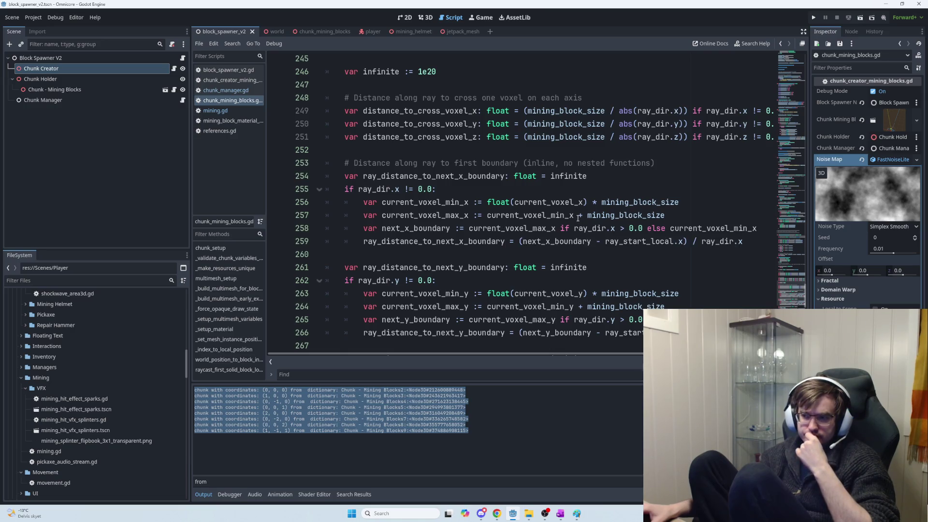
scroll(581, 225, down, 1)
scroll(578, 219, down, 1)
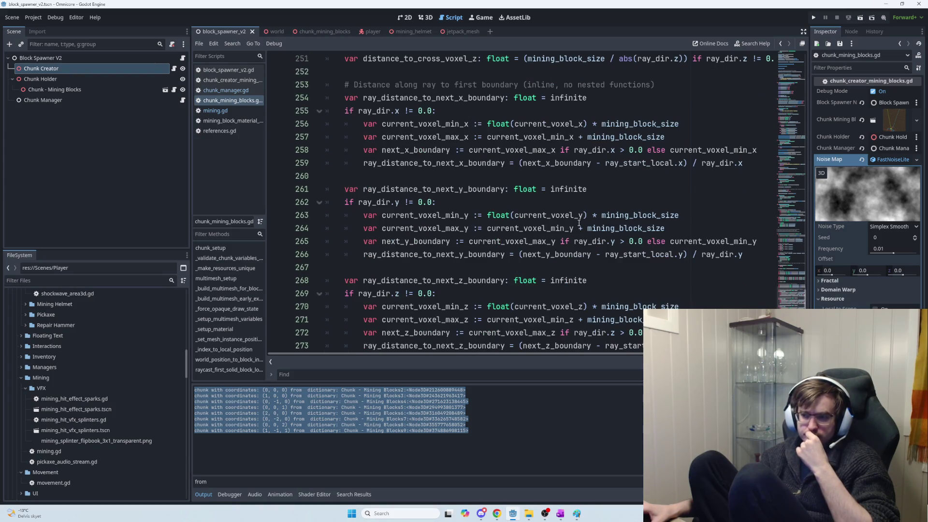
scroll(579, 223, down, 2)
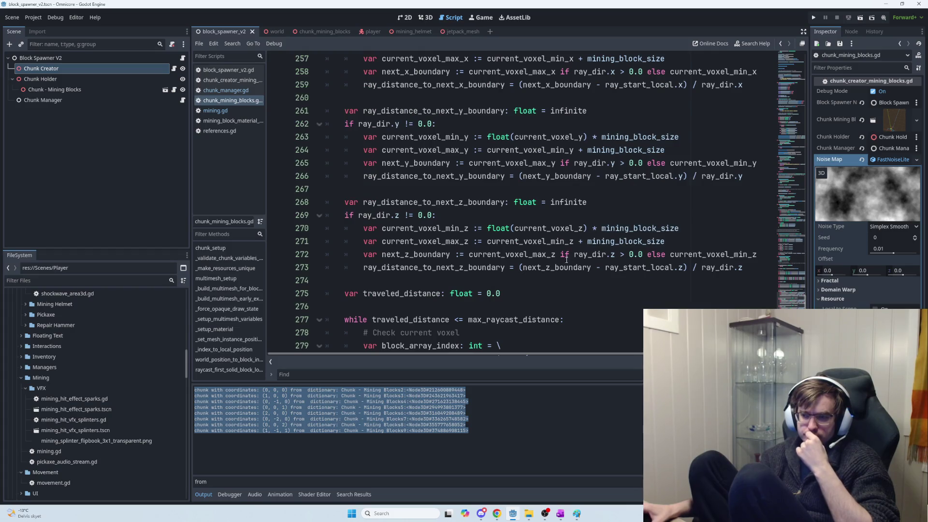
scroll(567, 260, up, 7)
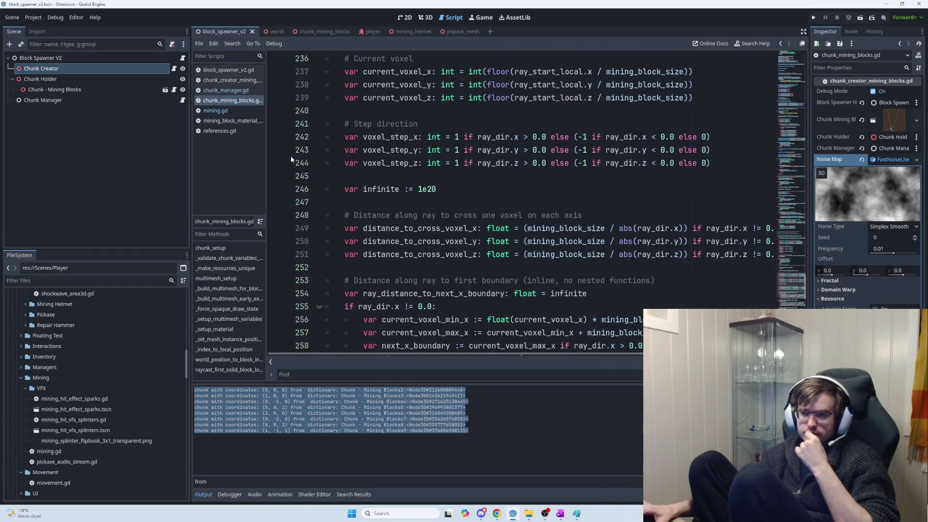
Open mining.gd and scroll up to the string-wrapped old ore logic.
click(213, 111)
mouse_move(480, 237)
mouse_down()
mouse_move(347, 163)
mouse_move(342, 265)
mouse_up()
scroll(347, 163, up, 1)
scroll(345, 184, up, 10)
Paste the world_position_to_block_index function code into the ChatGPT message, then reopen mining.gd.
key(alt+Tab)
scroll(339, 193, up, 20)
mouse_move(468, 256)
mouse_down()
mouse_move(329, 240)
mouse_move(328, 326)
mouse_move(327, 176)
mouse_up()
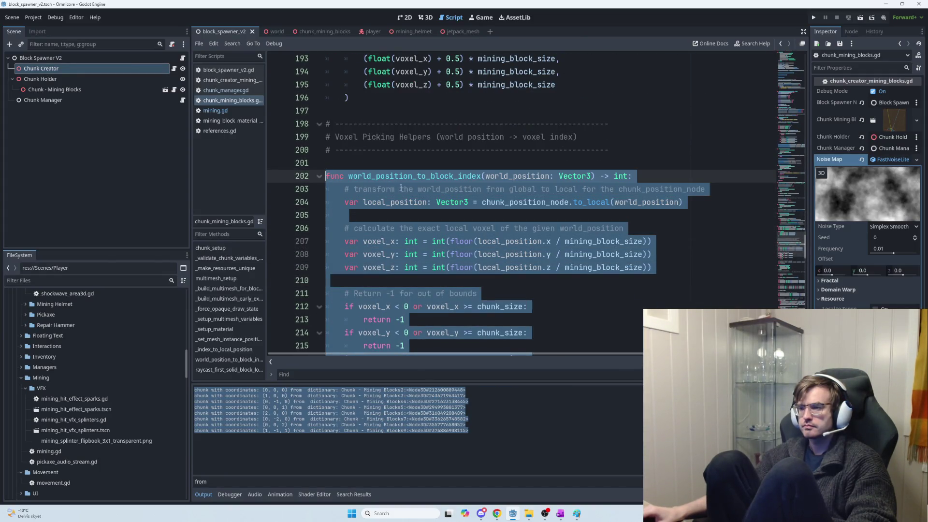
scroll(399, 187, down, 7)
key(alt+Tab)
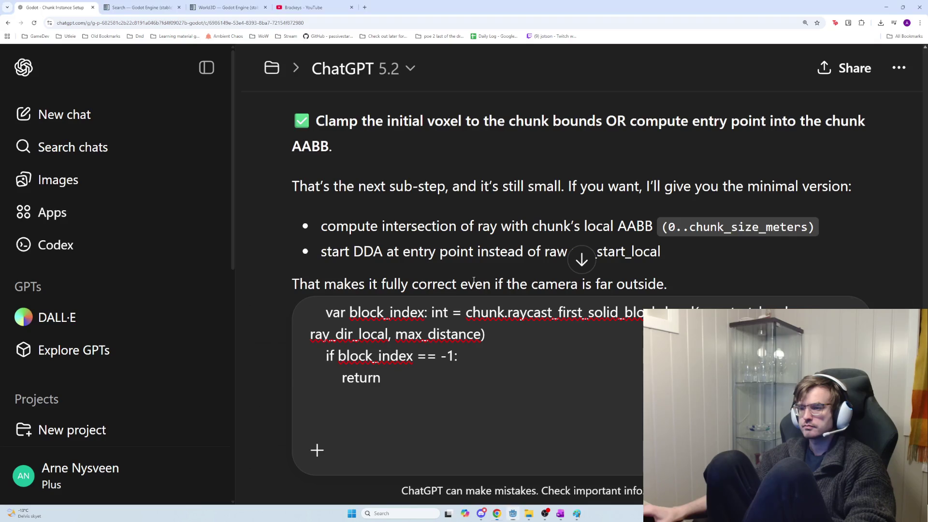
key(ctrl+v)
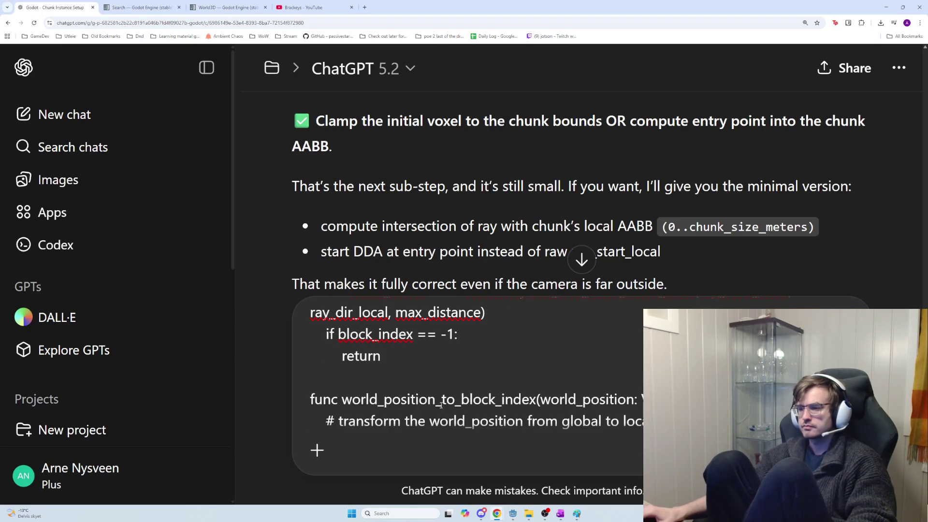
key(alt+Tab)
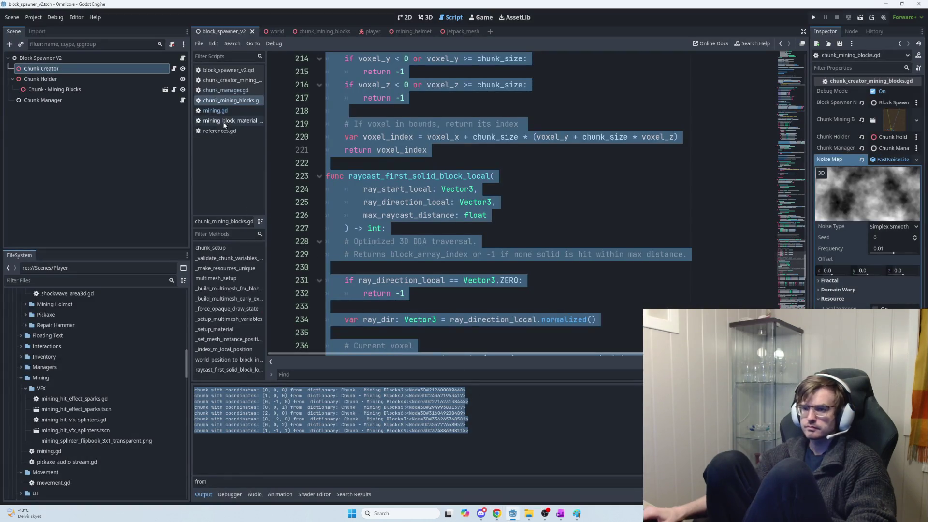
click(237, 112)
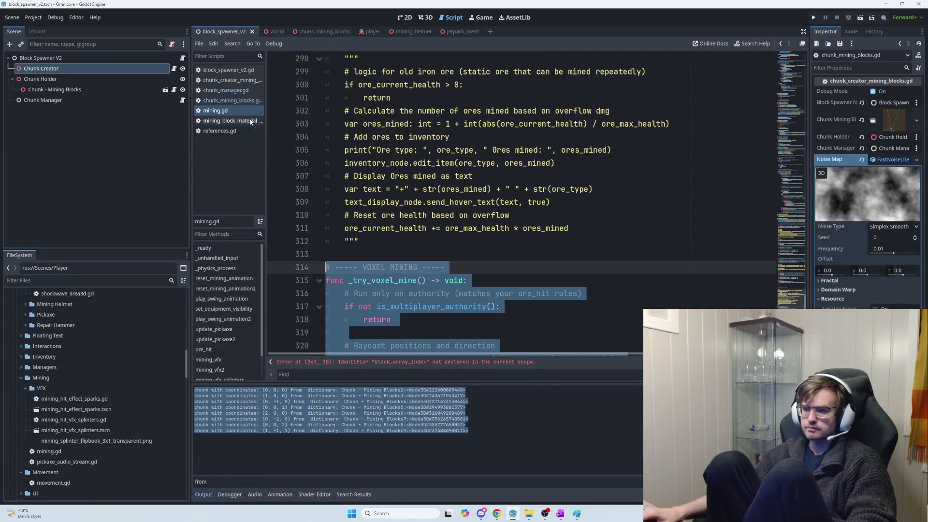
Find the raycast_first_solid_block_local definition in chunk_mining_blocks.gd with Ctrl+F and the copied name.
scroll(482, 273, down, 13)
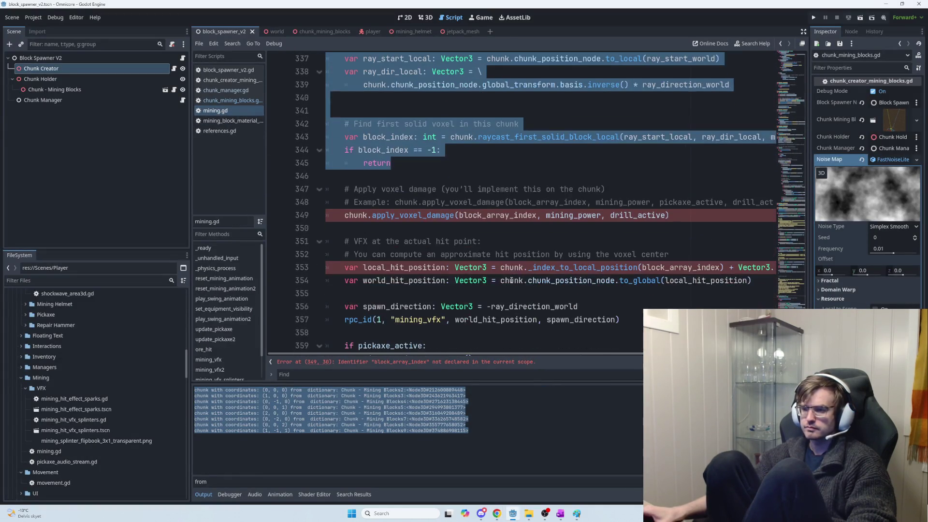
double_click(536, 141)
key(ctrl+c)
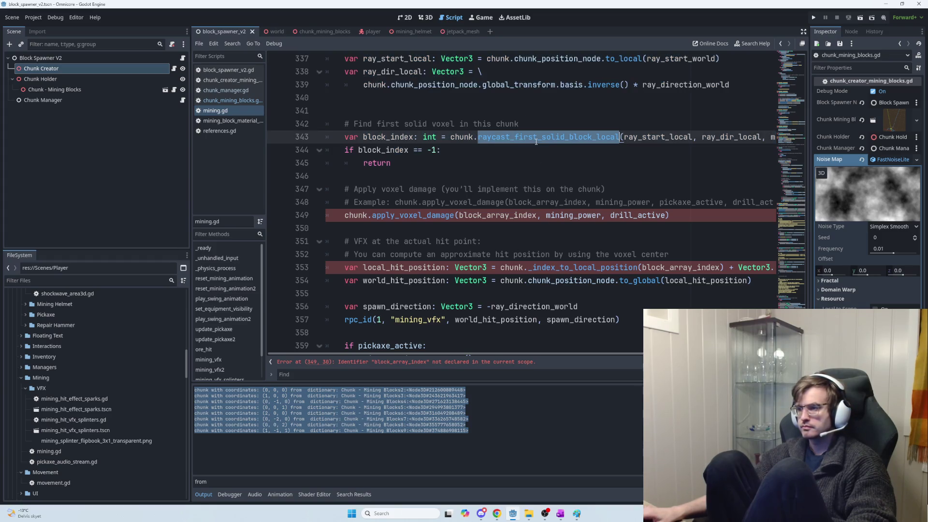
key(alt+Tab)
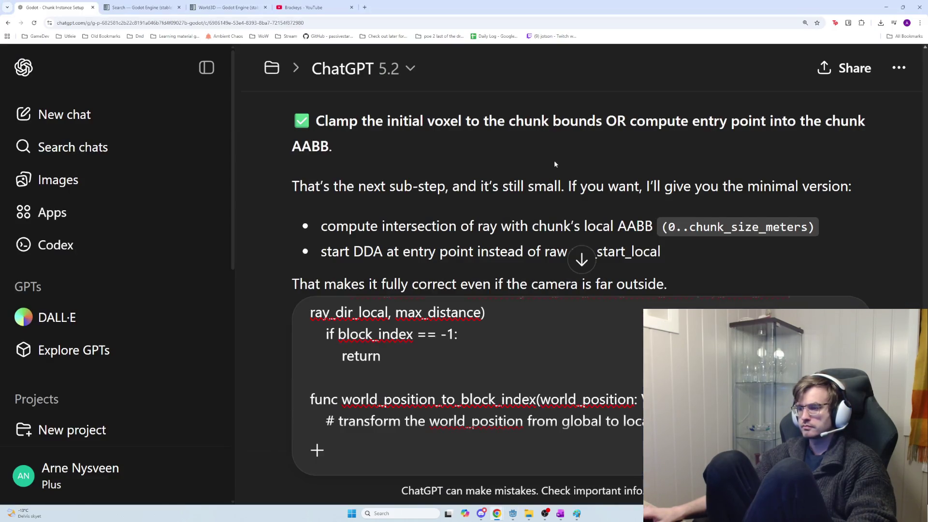
key(alt+Tab)
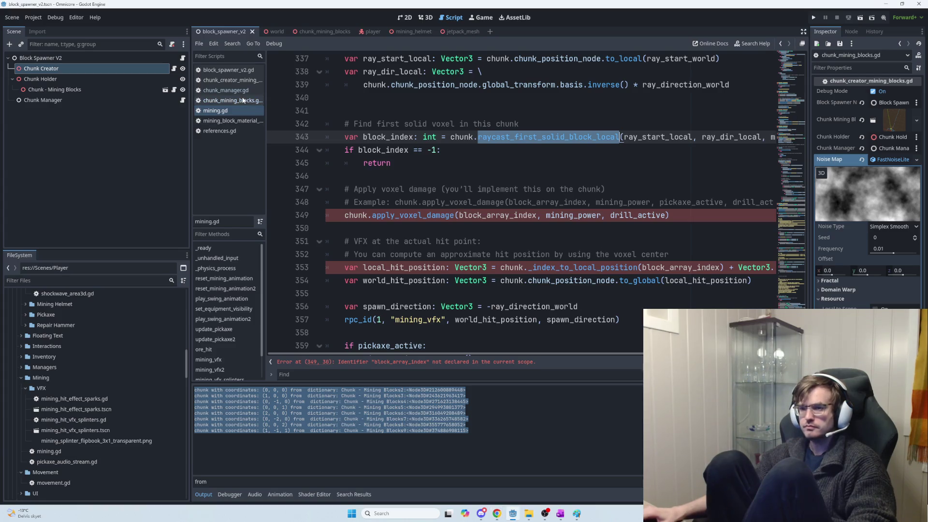
click(236, 100)
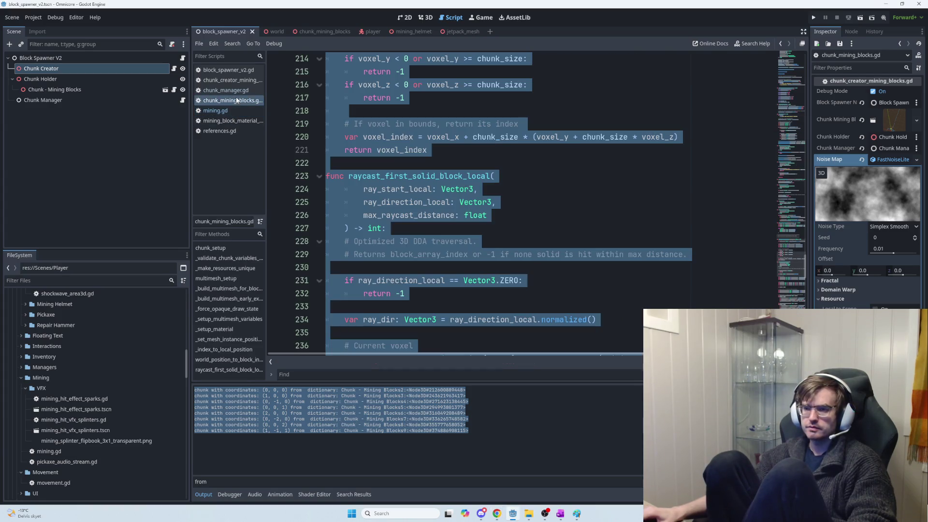
key(ctrl+f)
key(ctrl+v)
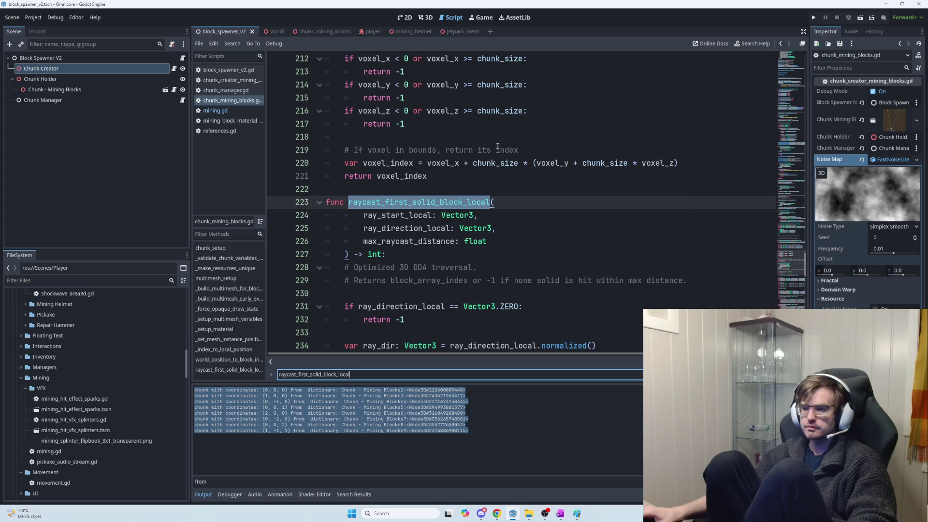
scroll(556, 235, up, 6)
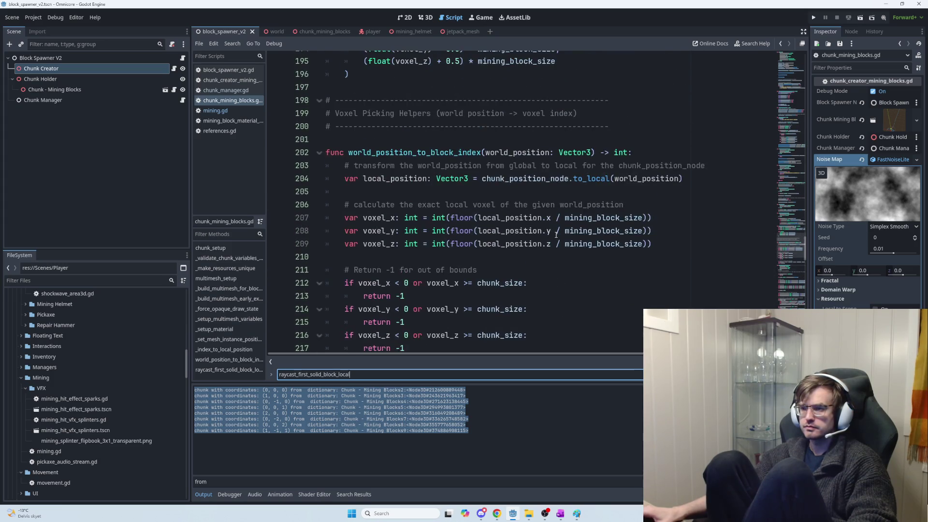
scroll(556, 236, down, 8)
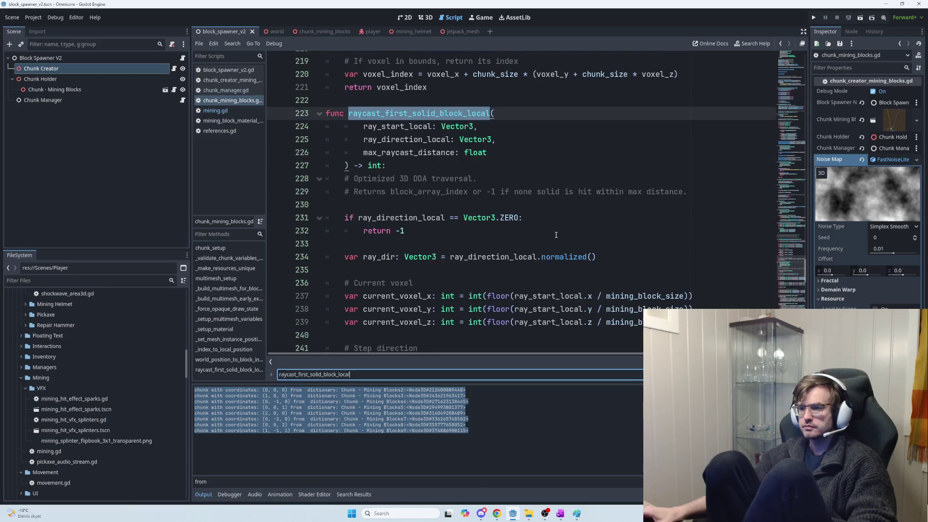
key(alt+Tab)
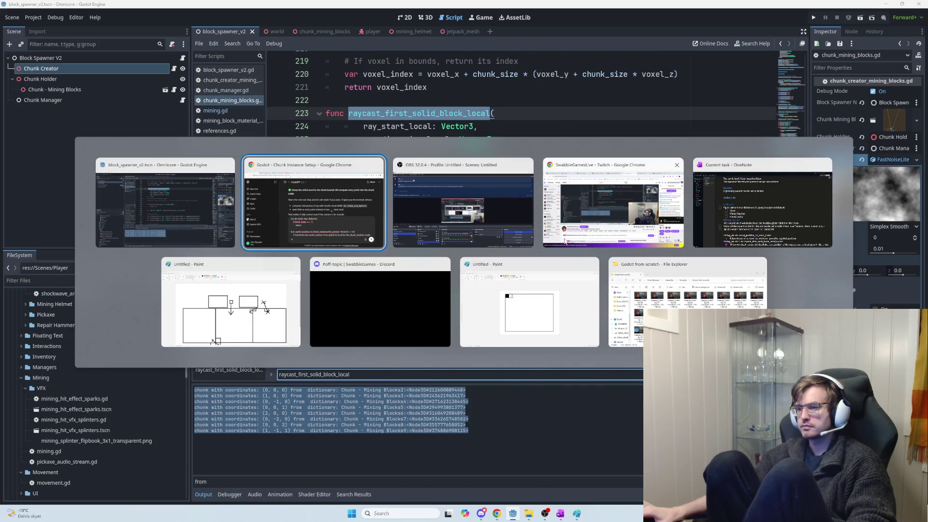
scroll(564, 392, down, 3)
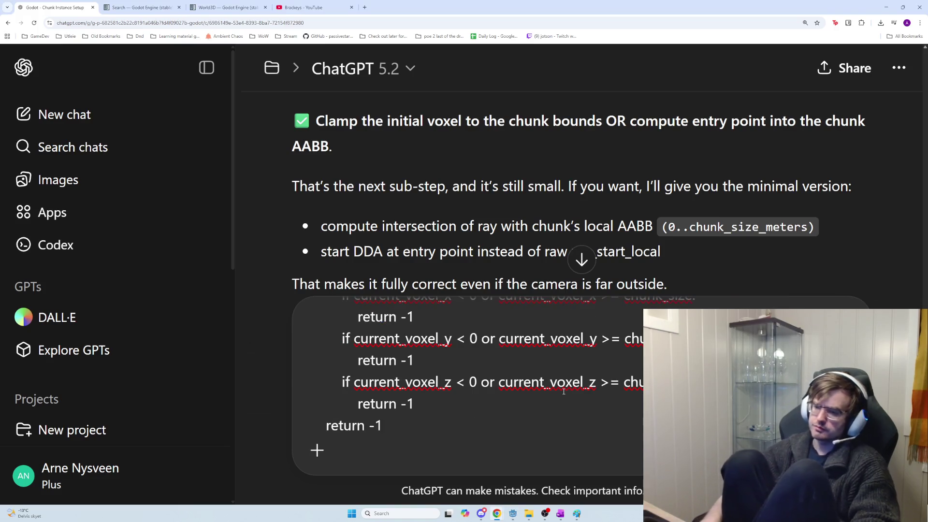
Add 'is this correct then?' and 'The only thing I'm wondering is if perhaps' to the ChatGPT draft.
key(shift+Return)
key(shift+Return)
key(shift+Return)
text(t)
key(BackSpace)
text(is )
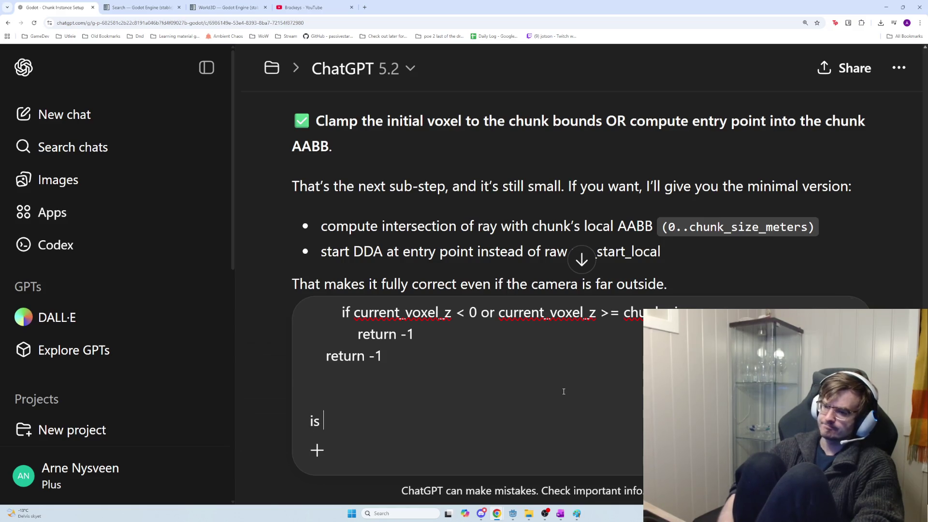
text(this correct then?)
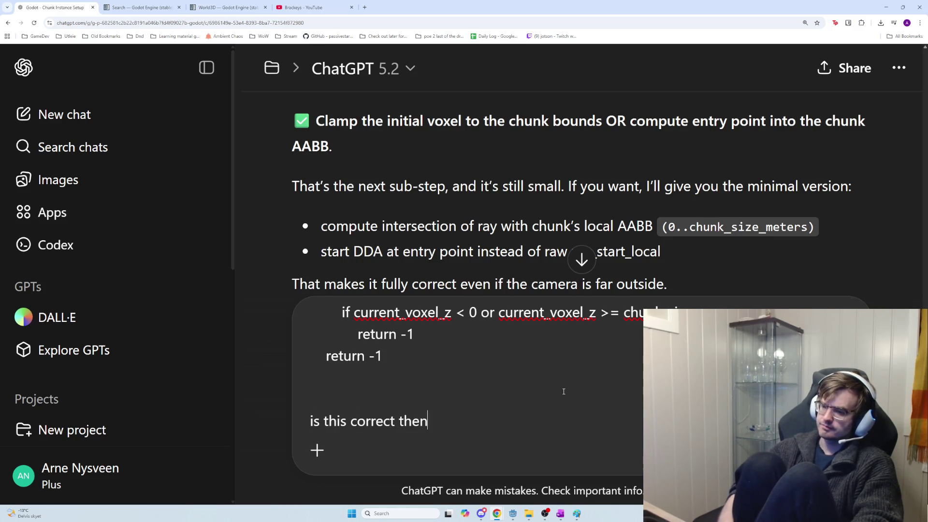
key(shift+Return)
key(shift+Return)
text(The only thing I'm )
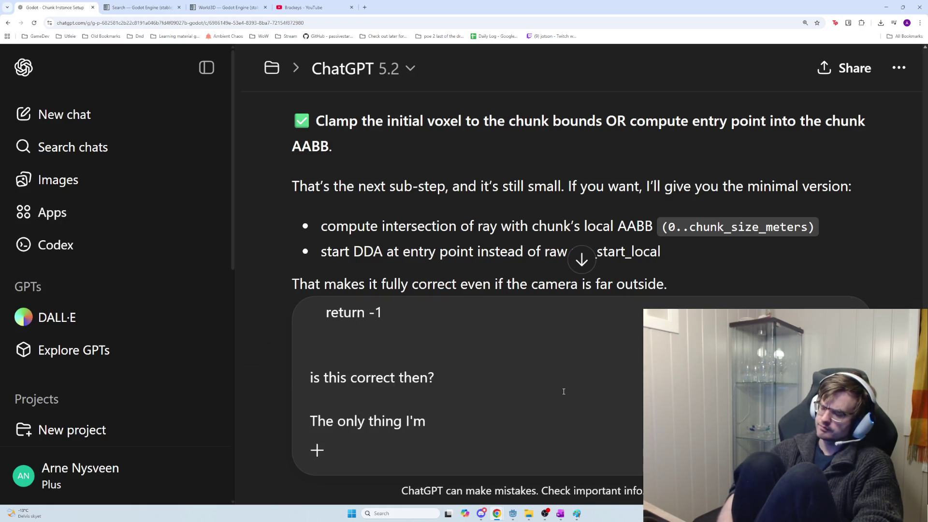
text(wonderin)
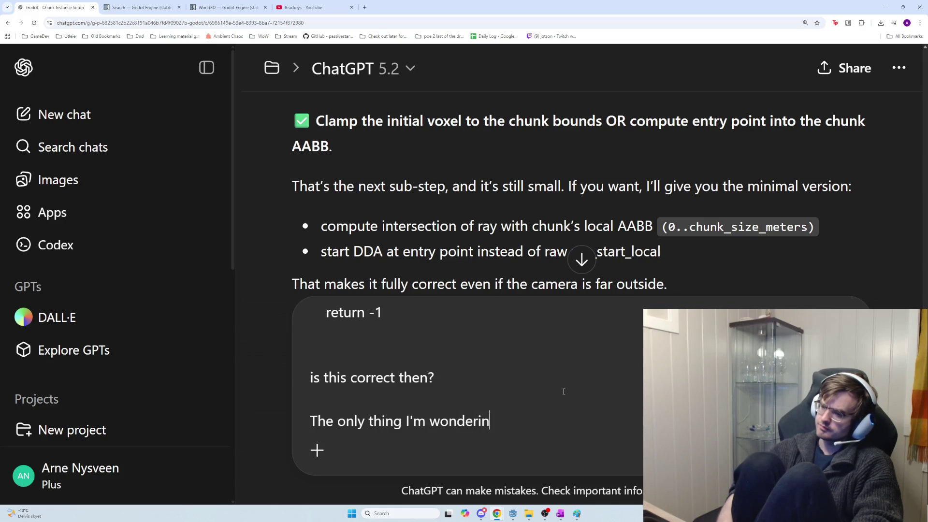
text(g is if )
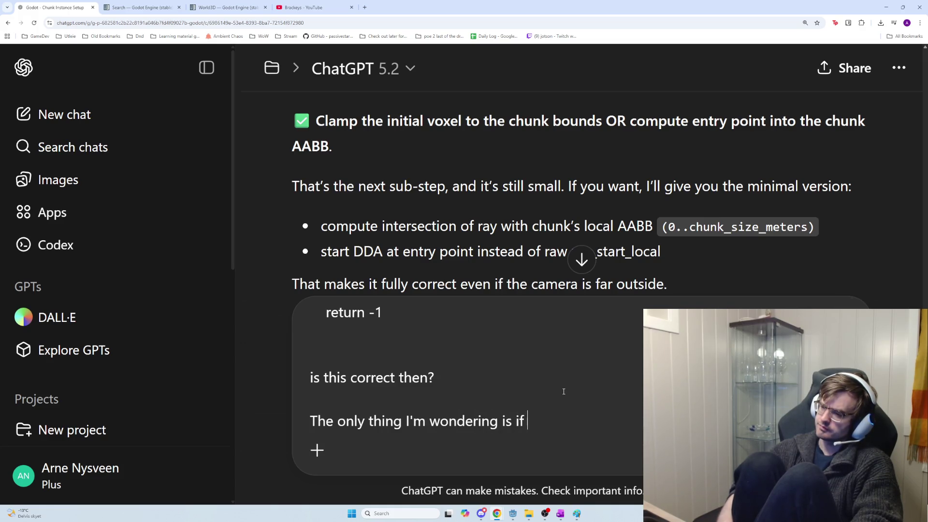
text(perhapd)
key(BackSpace)
text(s)
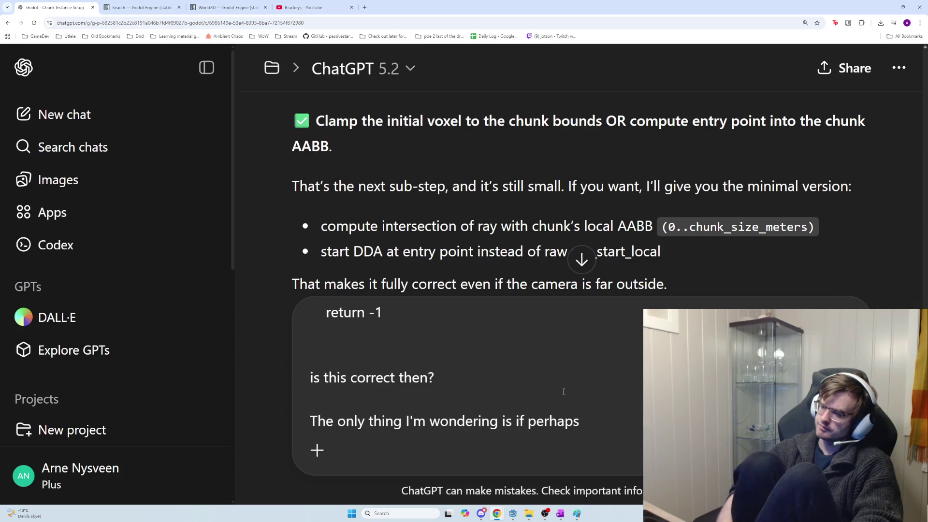
key(alt+Tab)
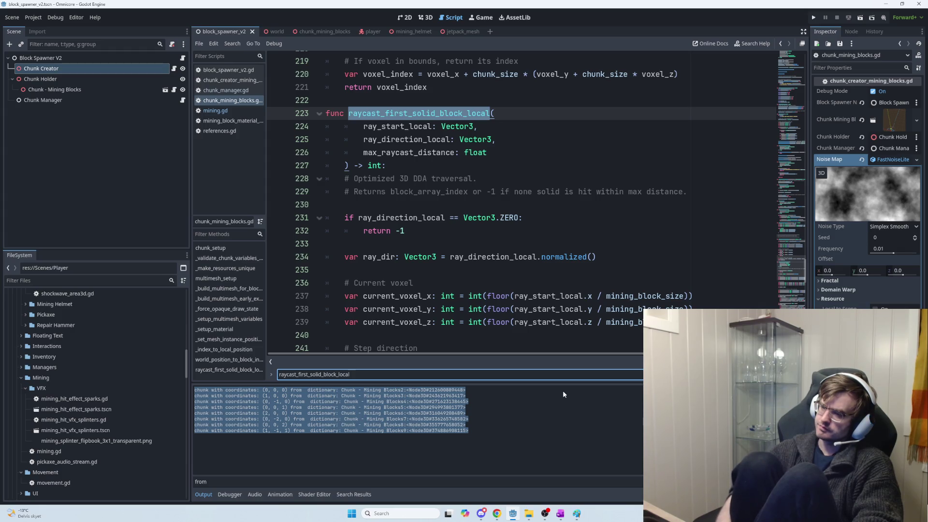
Review the DDA loop in raycast_first_solid_block_local and select the traveled_distance line 275.
scroll(531, 286, down, 1)
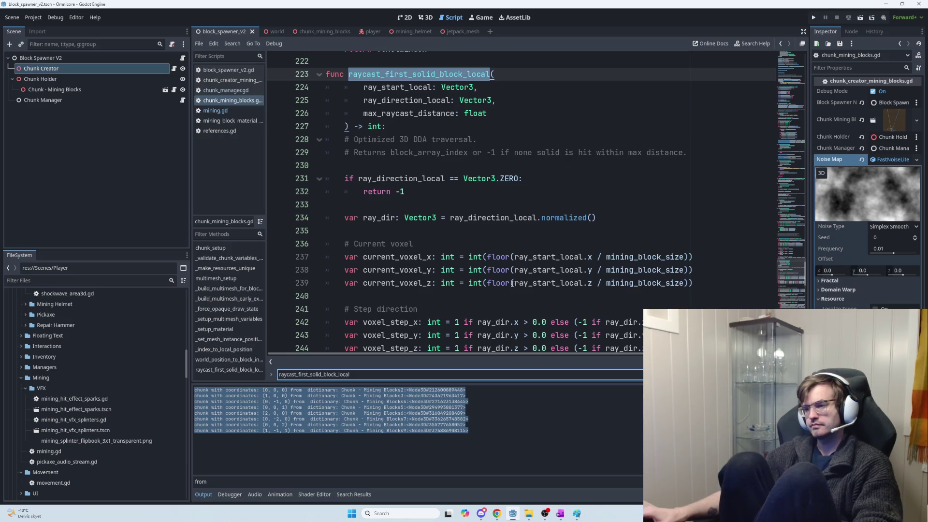
scroll(492, 271, up, 2)
scroll(491, 270, up, 1)
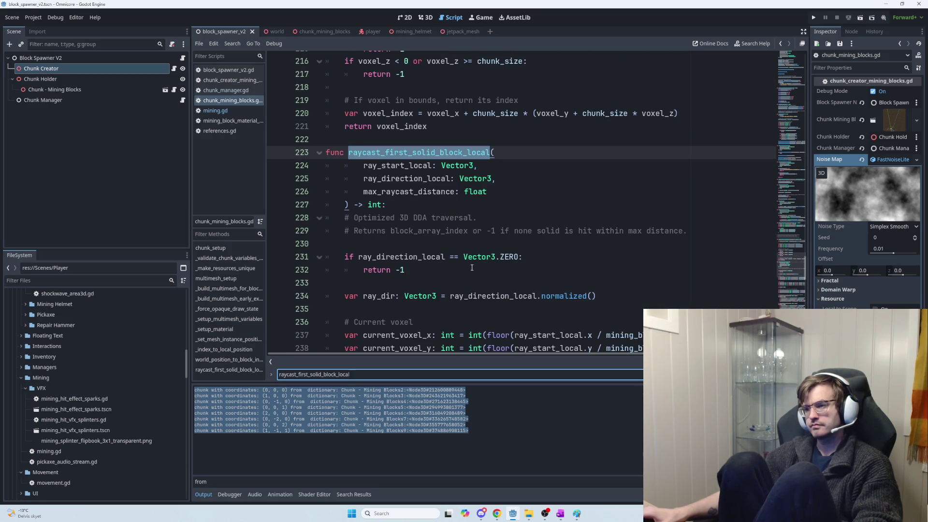
scroll(469, 266, down, 12)
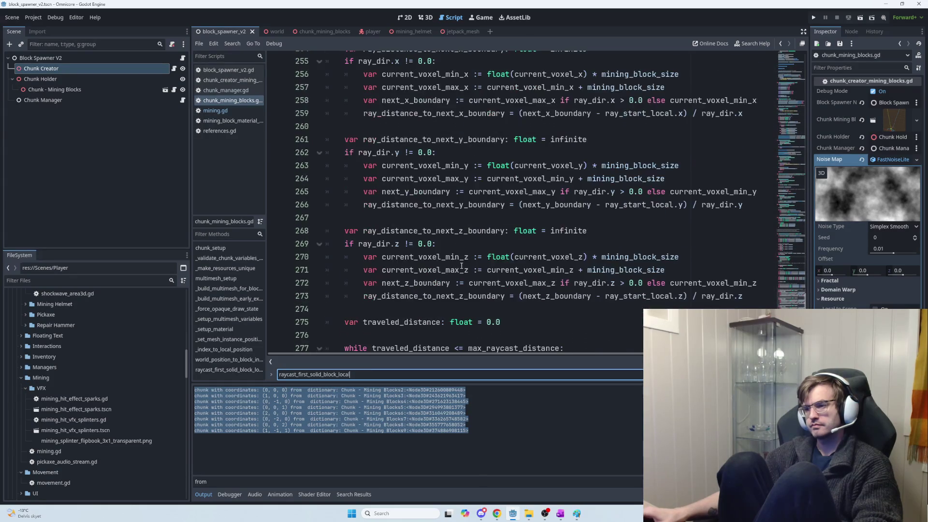
scroll(457, 263, down, 3)
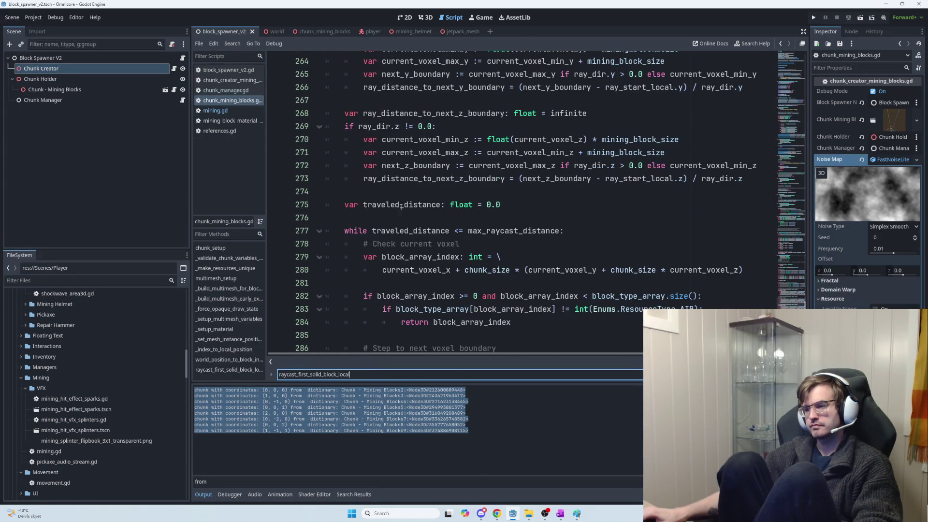
triple_click(391, 207)
key(alt+Tab)
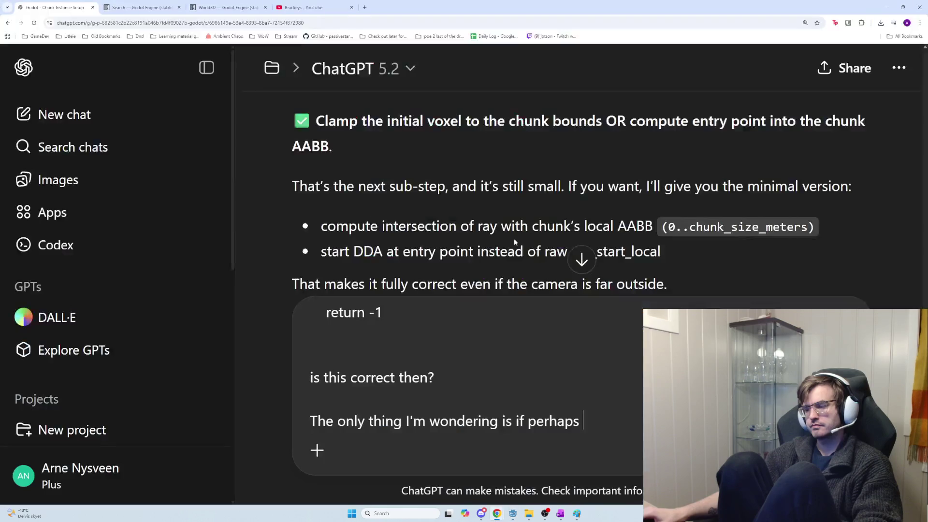
Paste the traveled_distance <= max_raycast_distance condition, asking if it 'is ignored on the first block traveled to?'.
key(alt+Tab)
drag(565, 230, 372, 231)
key(ctrl+c)
key(alt+Tab)
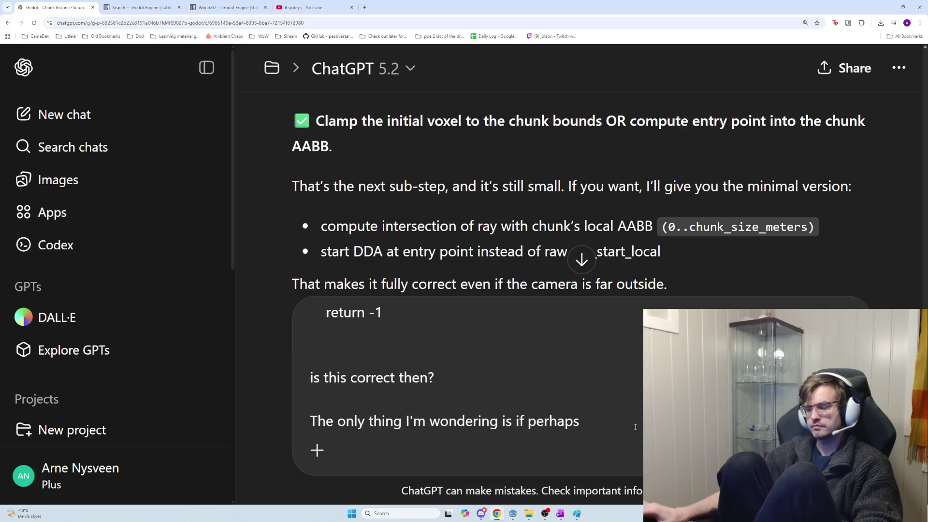
key(shift+Return)
key(ctrl+v)
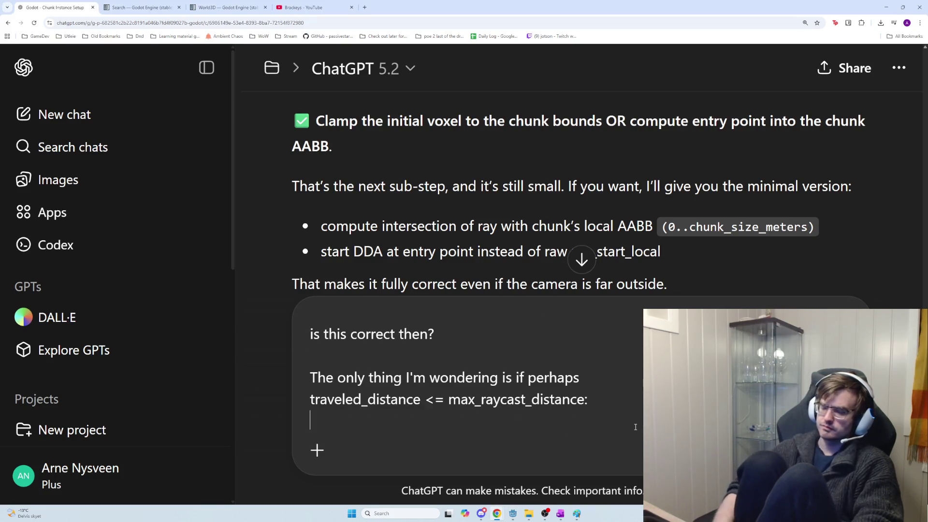
text(is ignored )
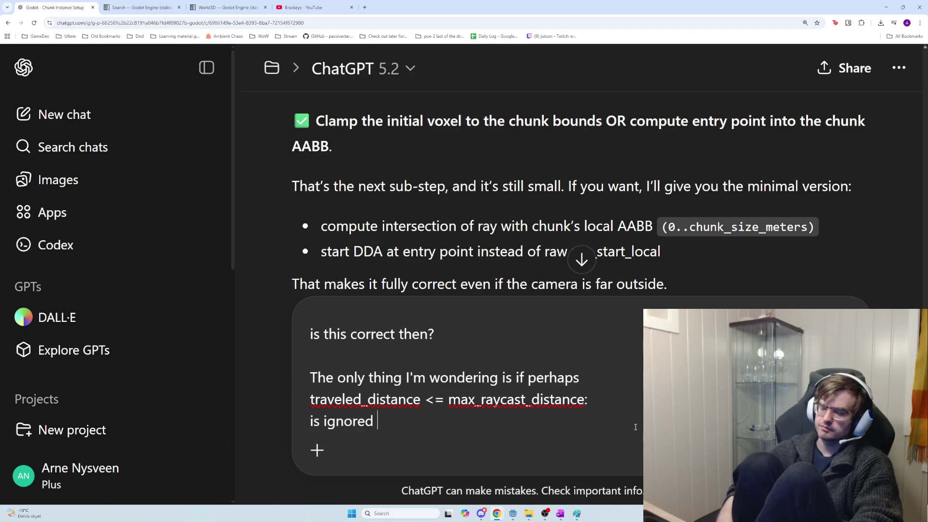
text(on the first )
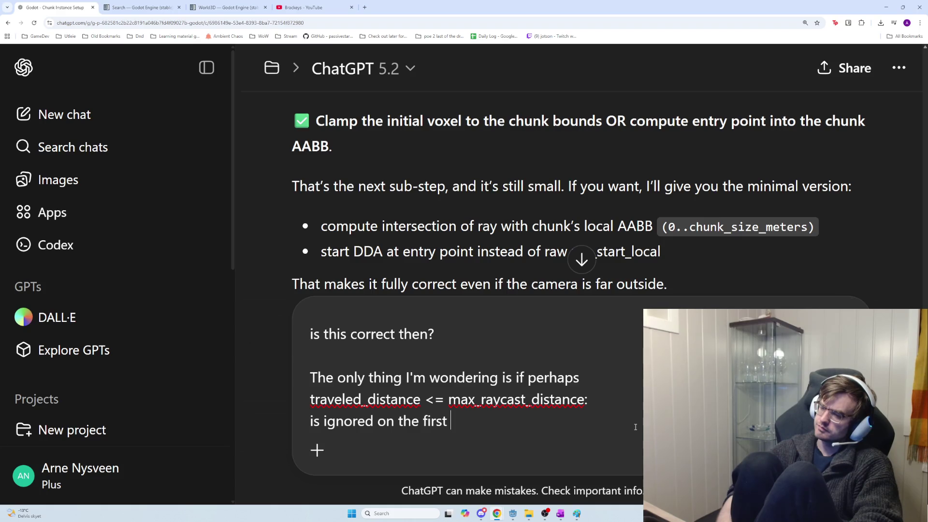
text(bl)
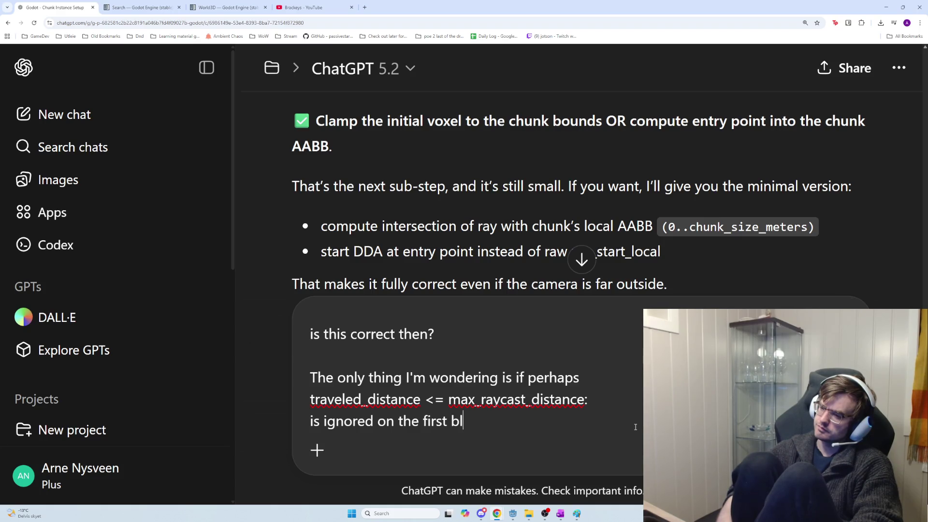
text(ock traveled to_)
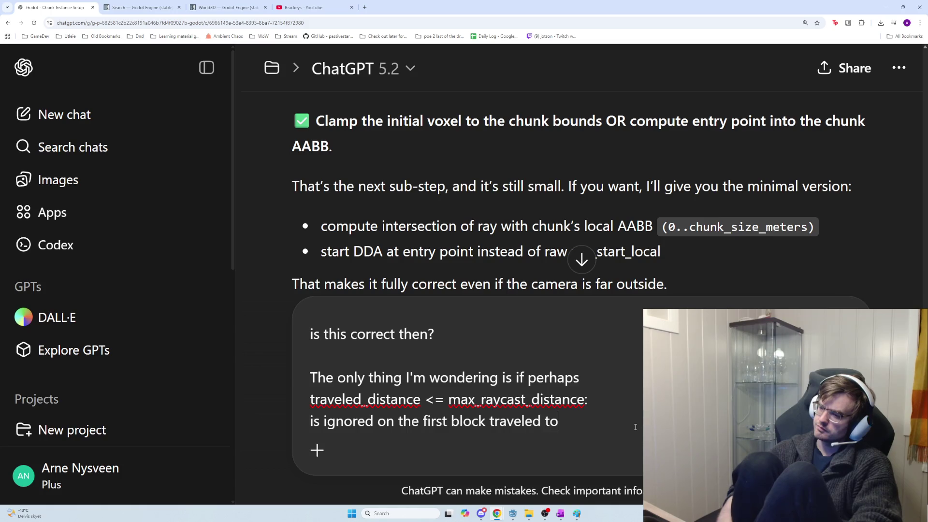
key(BackSpace)
text(?)
Add 'if i'm 100 meters outside the grid' below the question in the ChatGPT draft.
key(shift+Return)
key(shift+Return)
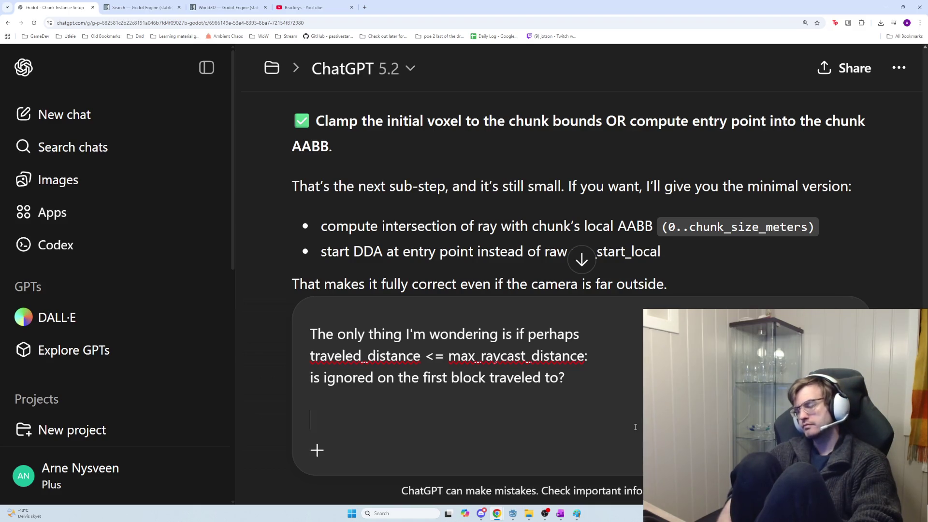
text(if i'm )
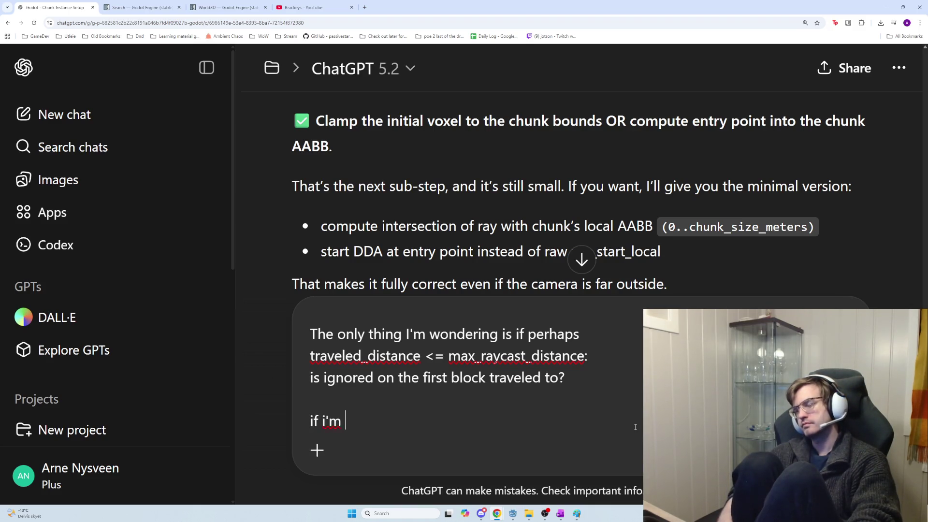
text(100 meters out)
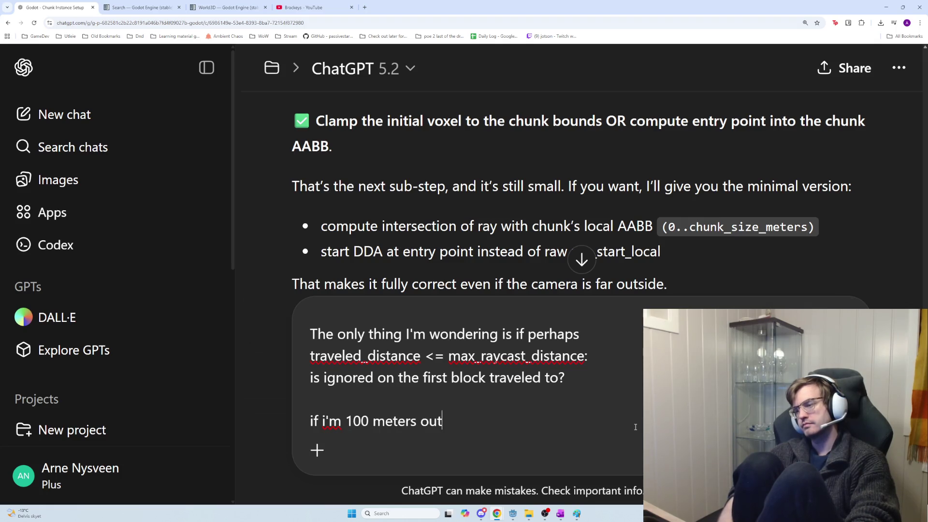
text(side the)
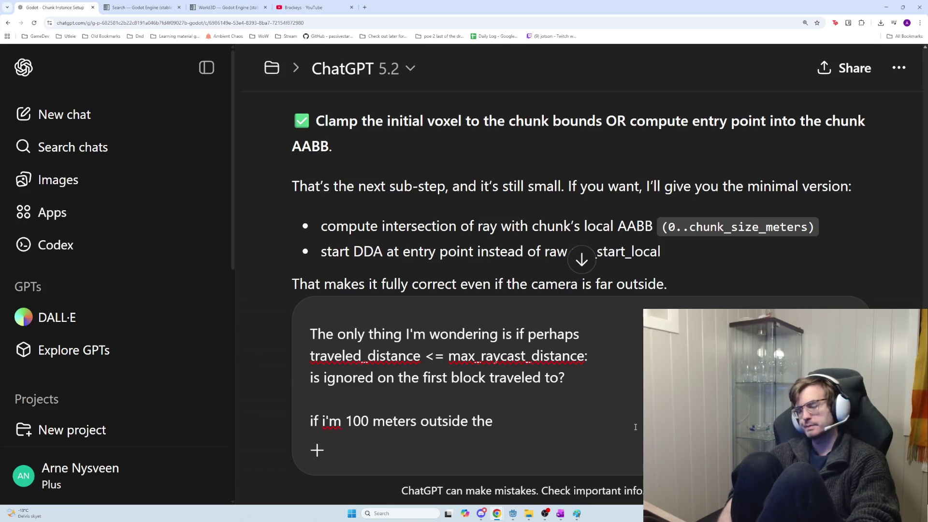
text( grid)
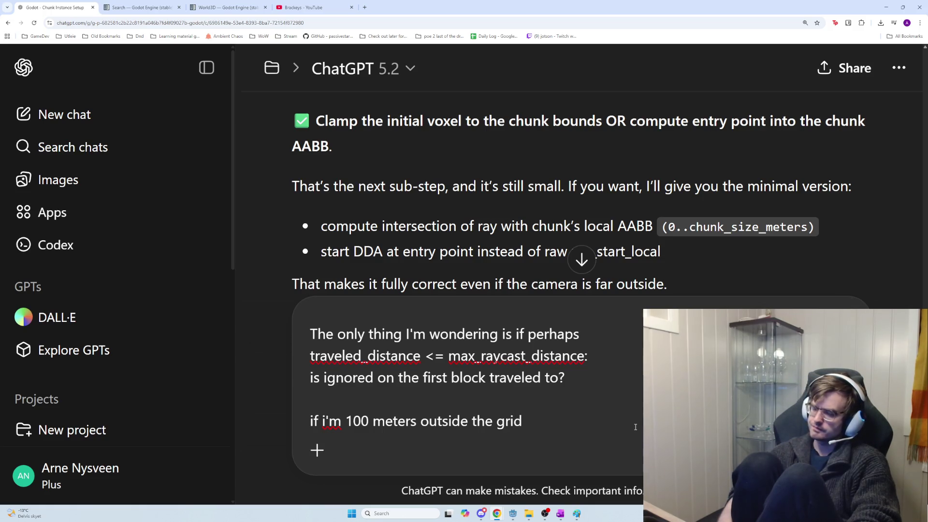
key(alt+Tab)
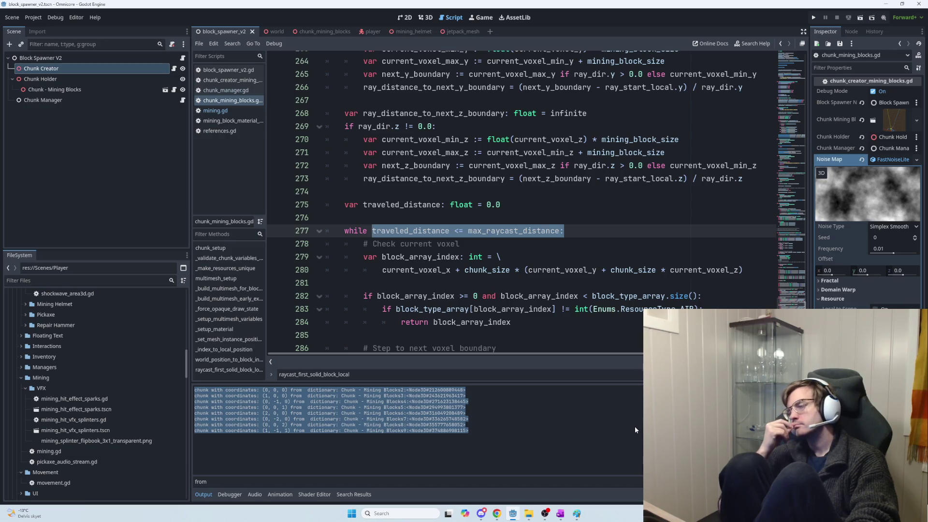
Send the ChatGPT follow-up: it likely doesn't matter, since the raycast start or end must trigger the function first.
key(alt+Tab)
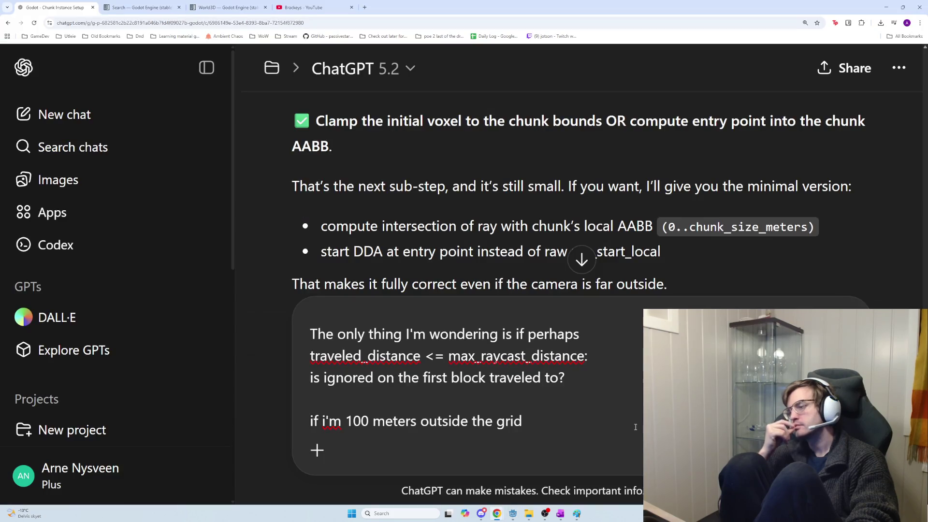
text(it would still )
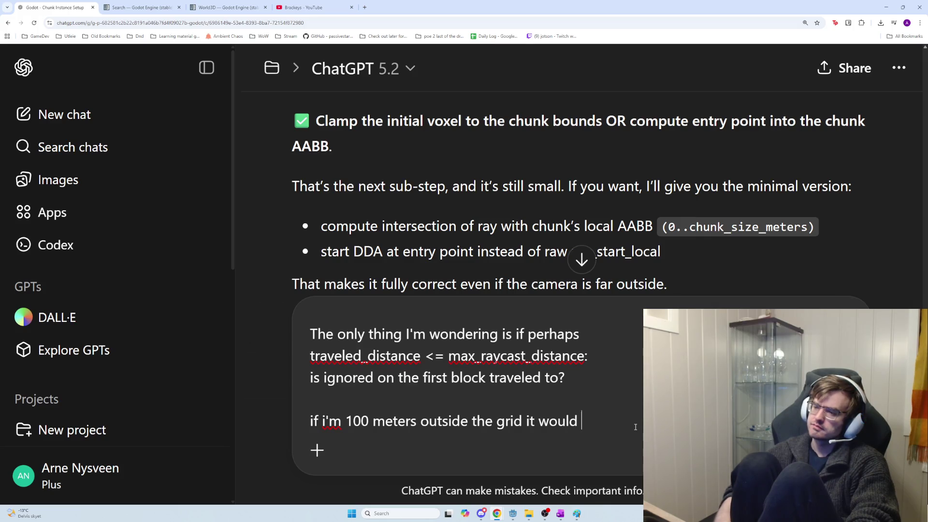
text(go to)
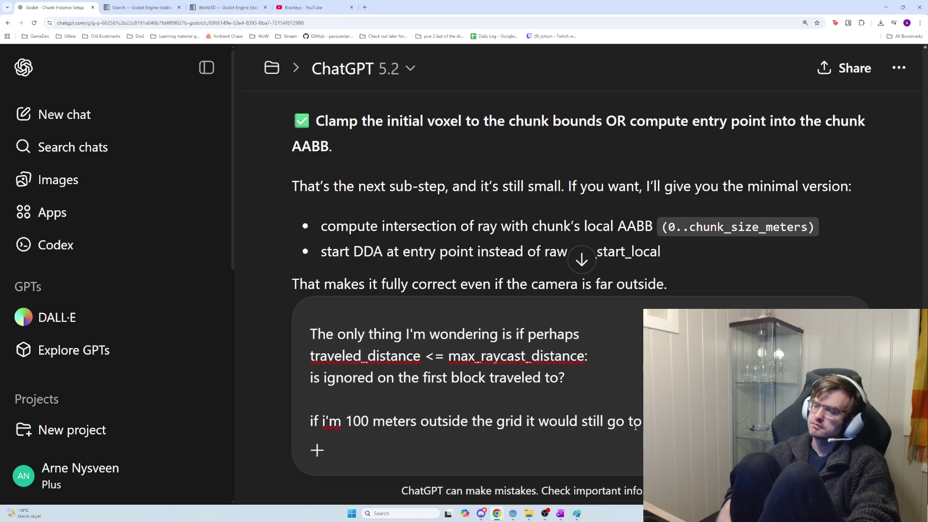
key(shift+Return)
key(shift+Return)
text(But I guess it doesnt m)
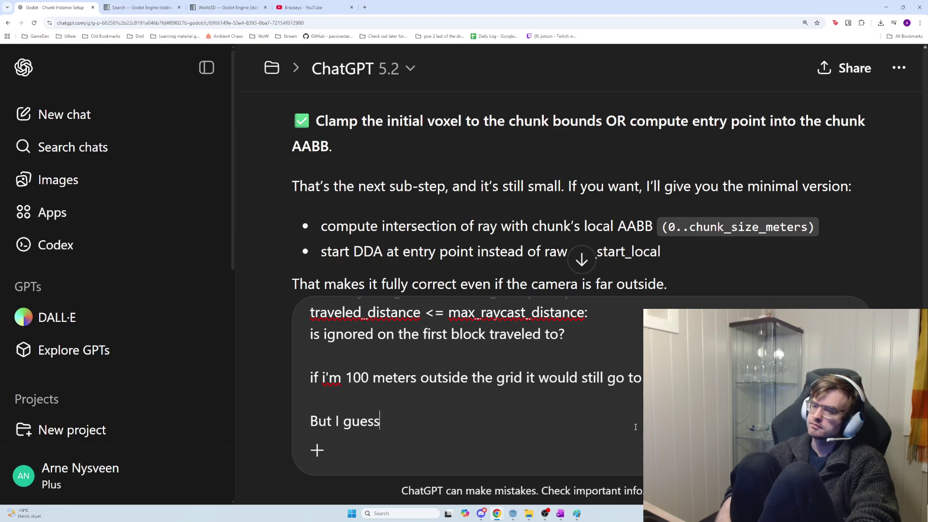
text(atter since )
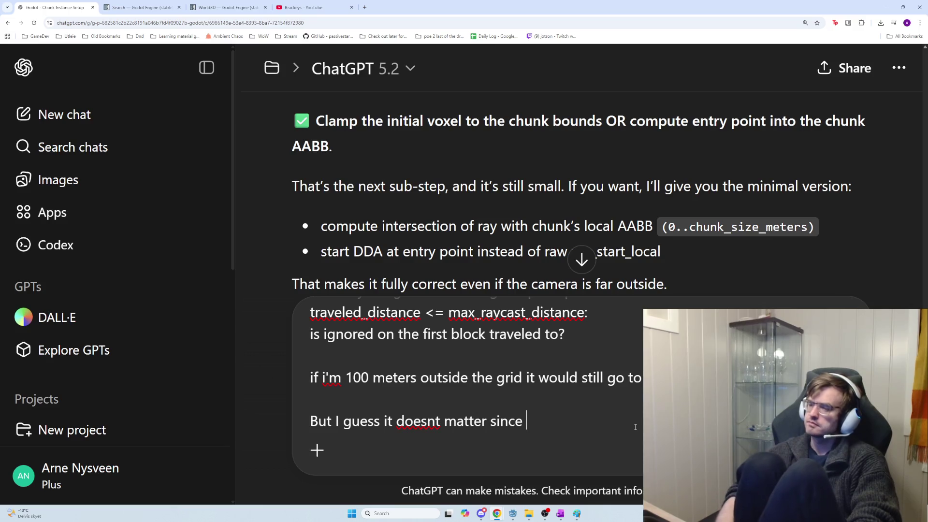
text(the end of raycast)
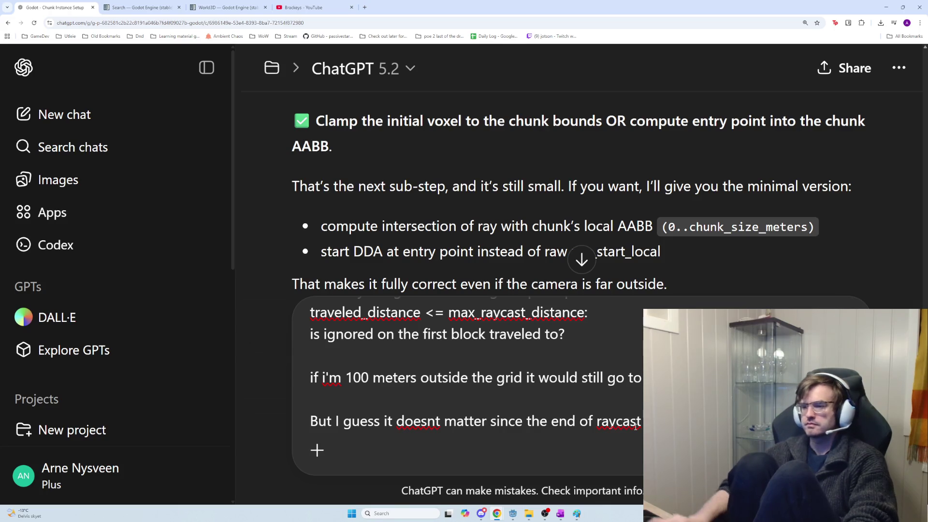
text(start or)
key(BackSpace)
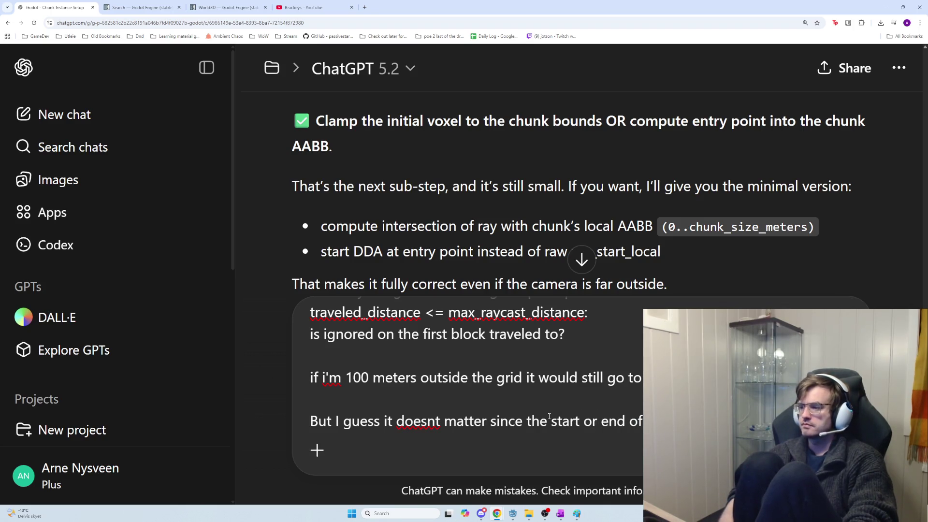
text(s)
text(cript)
key(BackSpace)
key(BackSpace)
key(BackSpace)
key(BackSpace)
key(BackSpace)
key(BackSpace)
text(function to trigger in the f)
key(BackSpace)
text(first place)
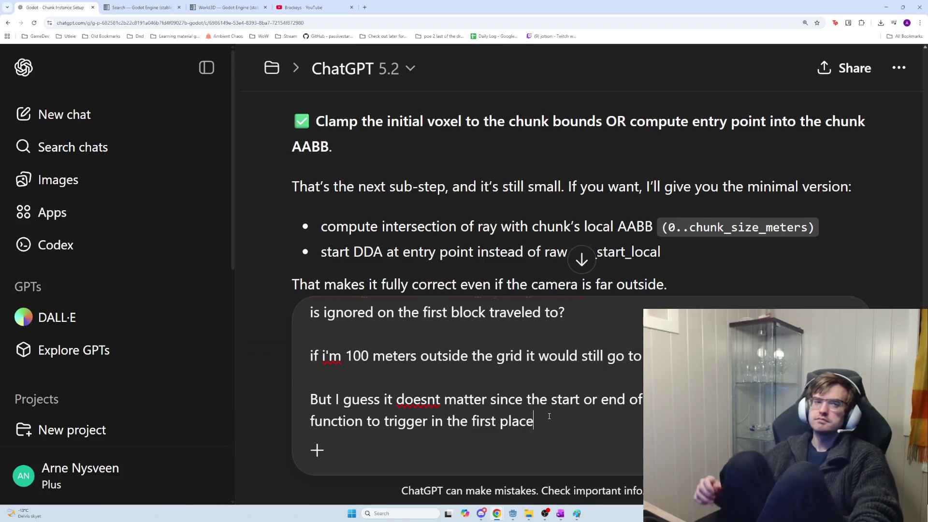
key(Return)
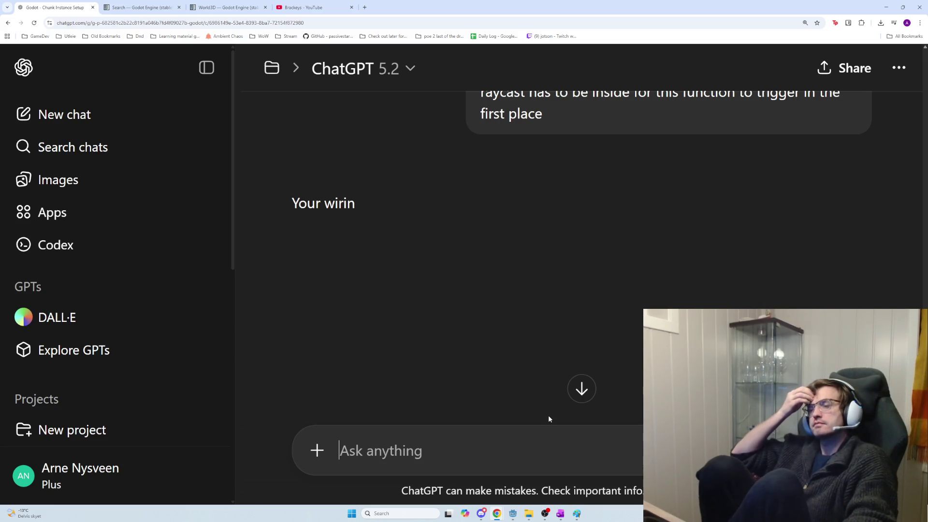
key(alt+Tab)
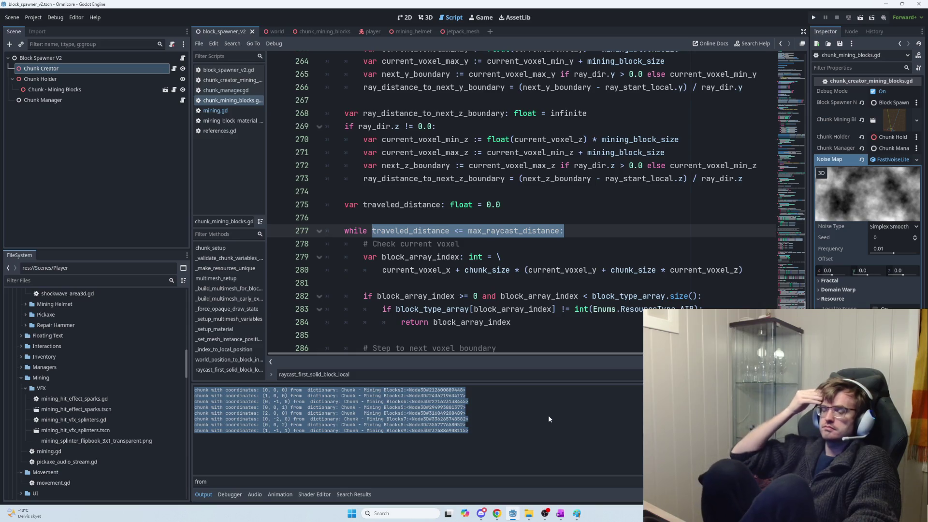
Run the project with F5, which stops on the undeclared block_array_index error at mining.gd line 349.
scroll(483, 242, down, 4)
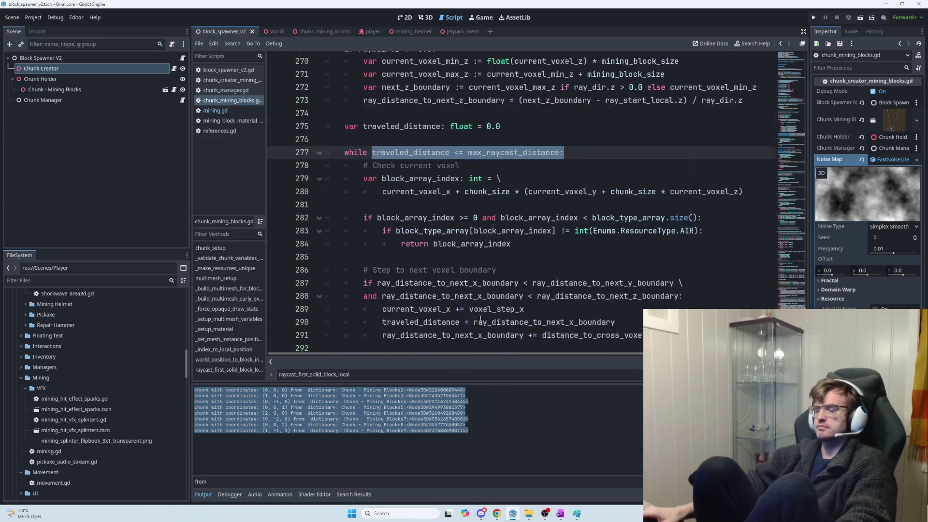
key(F5)
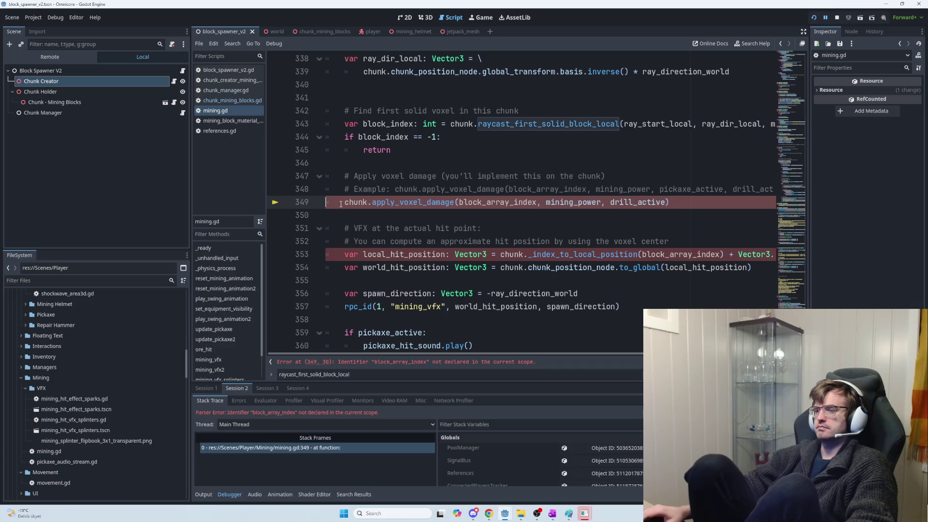
drag(342, 202, 685, 202)
Highlight the chunk references around line 349 in mining.gd and review the surrounding code.
click(685, 202)
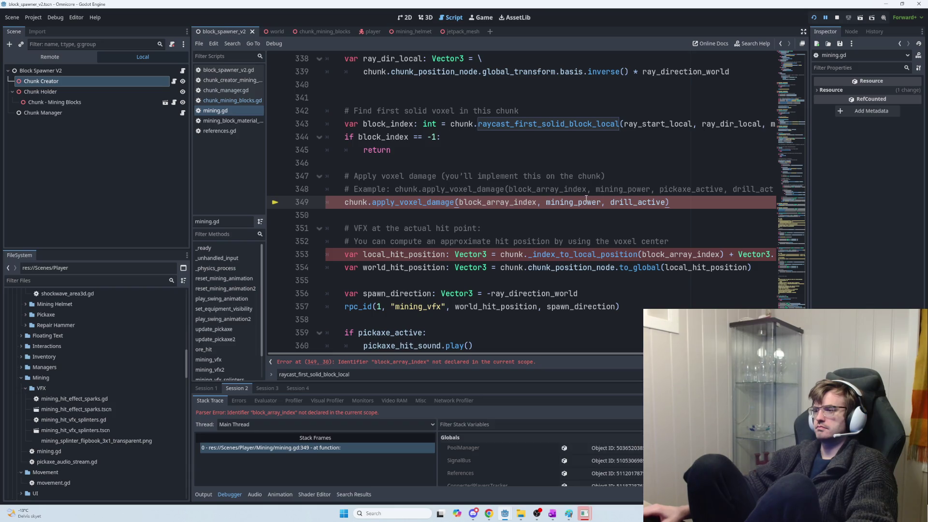
mouse_move(585, 201)
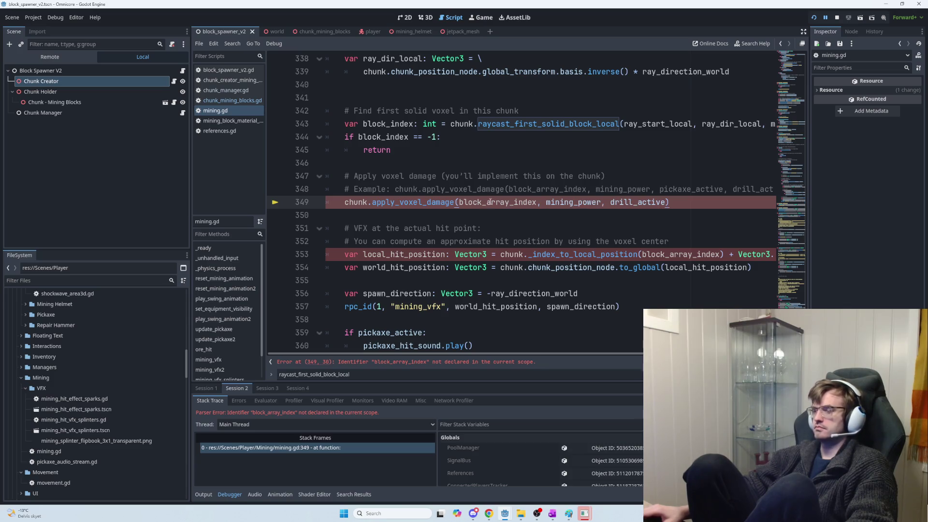
double_click(349, 203)
scroll(393, 235, up, 2)
scroll(393, 235, up, 1)
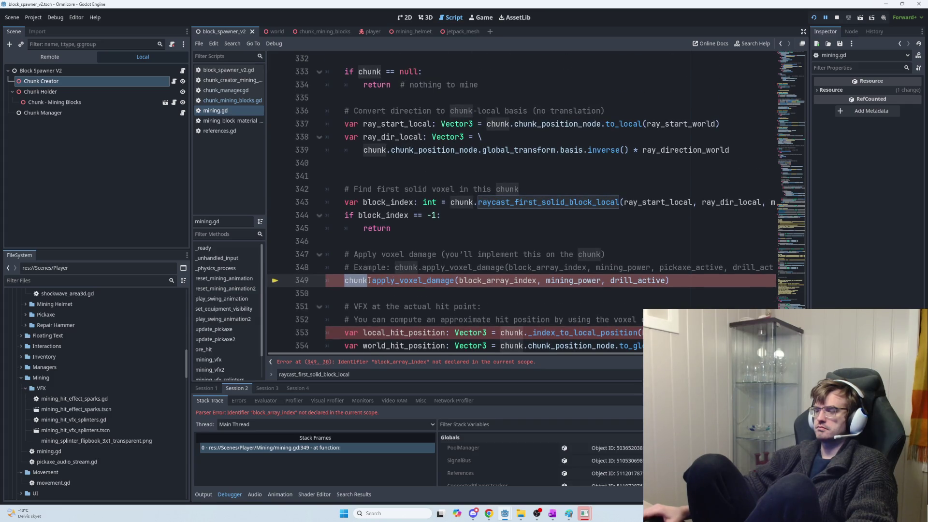
scroll(358, 276, down, 5)
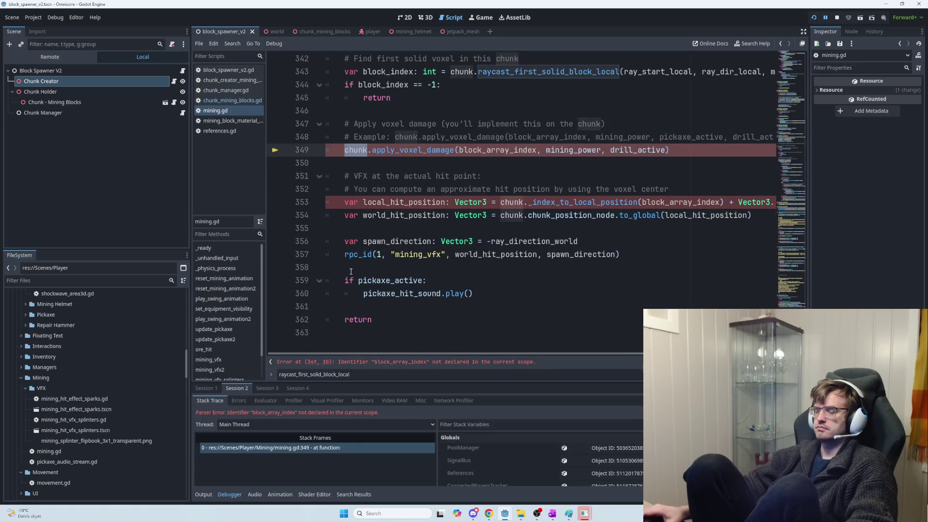
scroll(351, 272, up, 1)
Put """ on empty line 346, deleting its auto-closed quotes, and add """ after return on line 363.
click(368, 160)
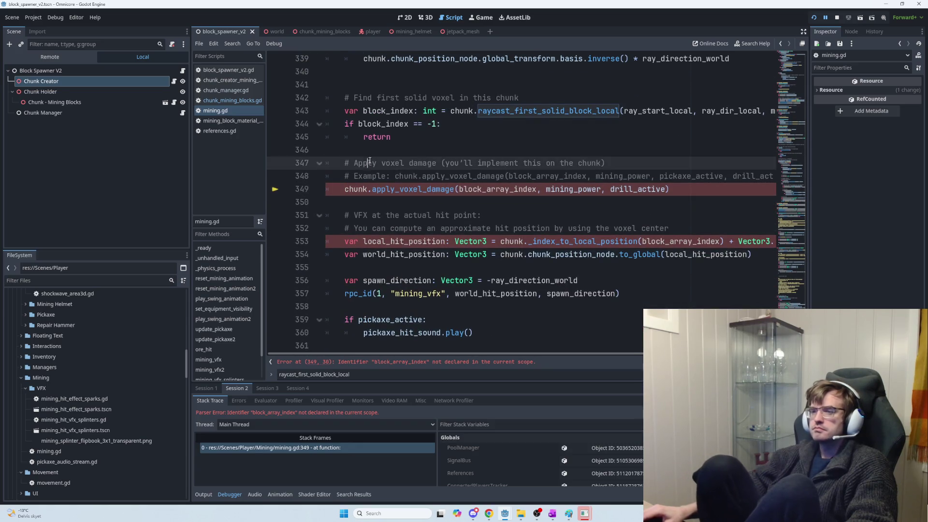
click(368, 156)
text(""")
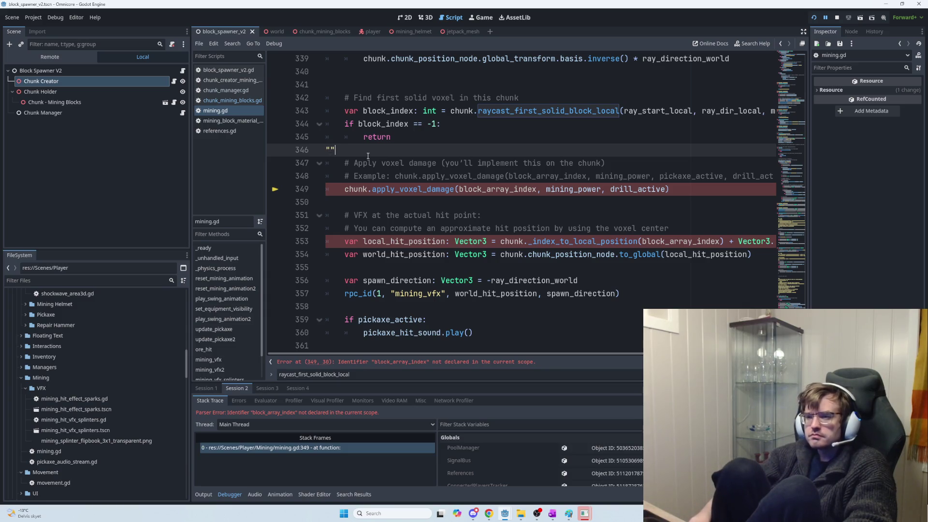
key(Delete)
key(Delete)
key(Delete)
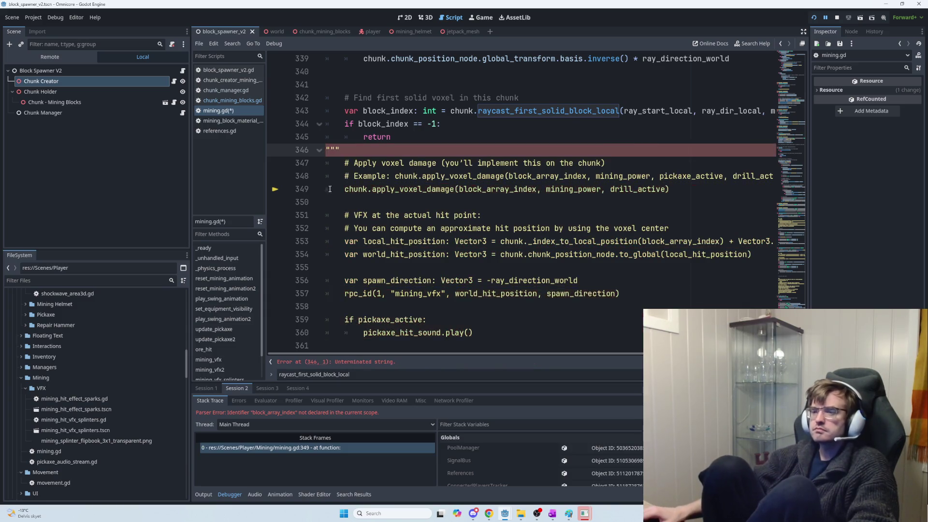
scroll(369, 295, down, 1)
click(382, 333)
text(""")
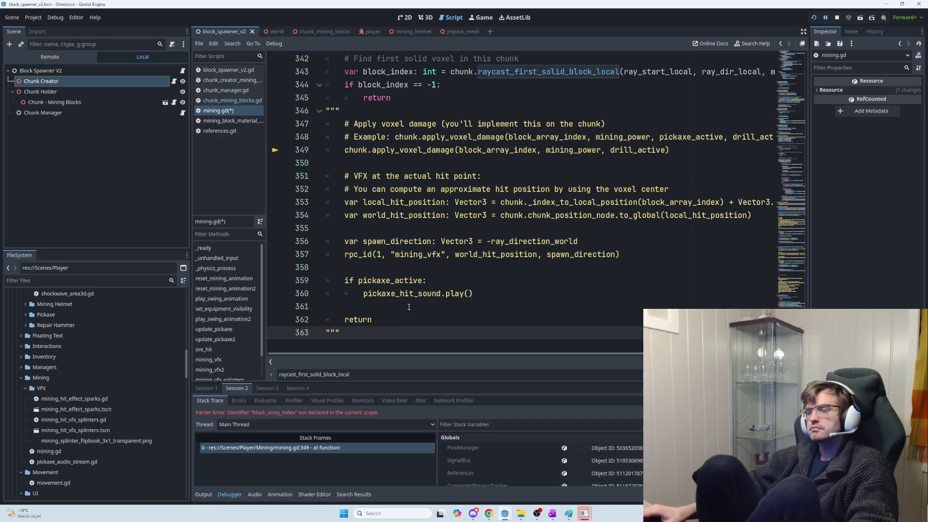